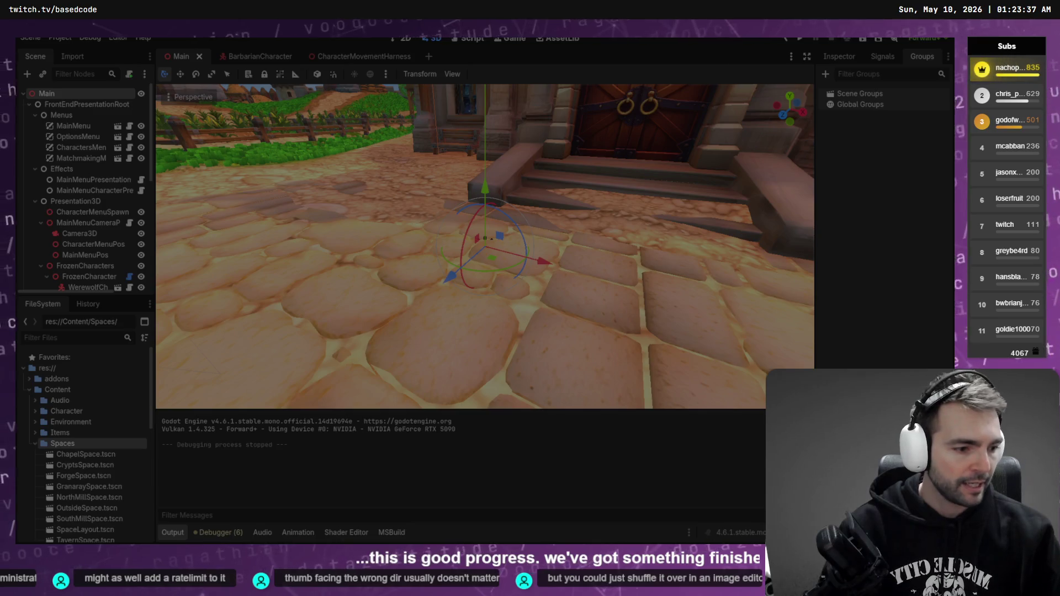
# Switch to Codex and show its Worktrees settings page via the account menu
pyautogui.hotkey('alt', 'Tab')
pyautogui.hotkey('alt', 'Tab')
pyautogui.click(84, 530)
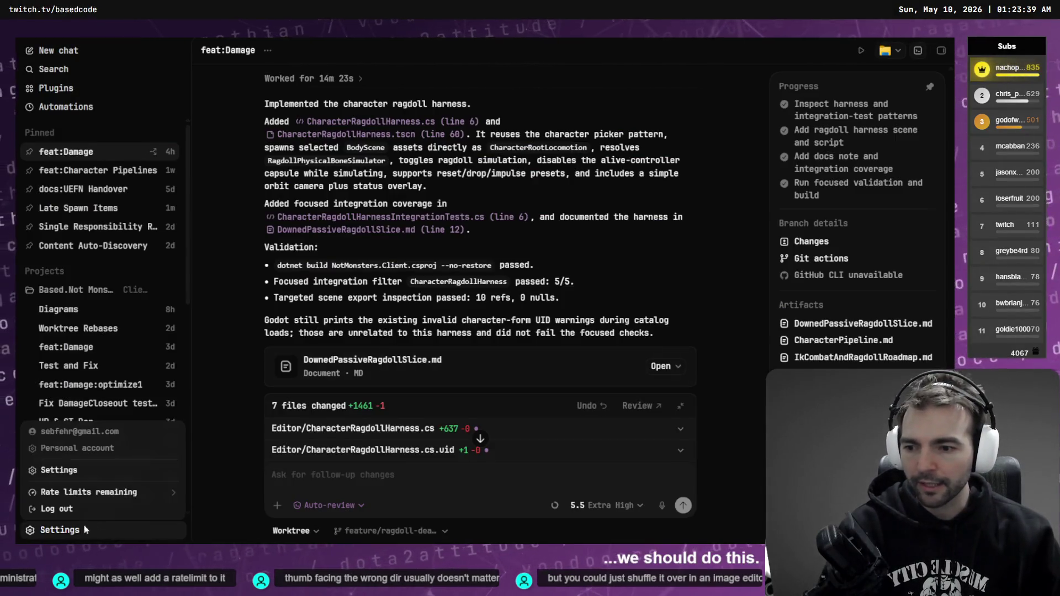
pyautogui.click(115, 470)
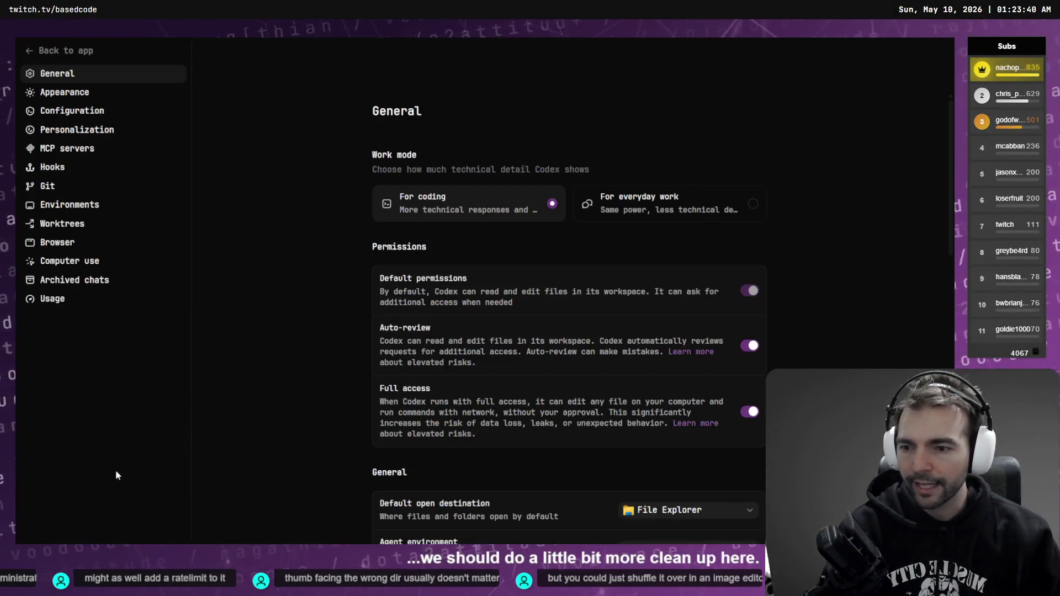
pyautogui.click(72, 224)
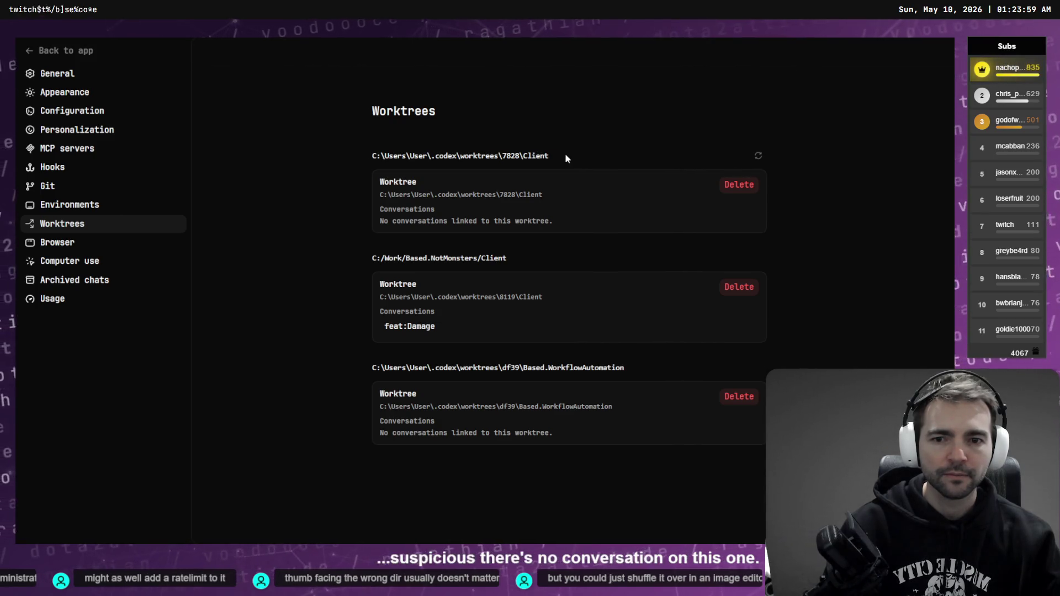
# Compare the 7828 worktree id in Codex against the ragdoll branch in Fork
pyautogui.hotkey('alt', 'Tab')
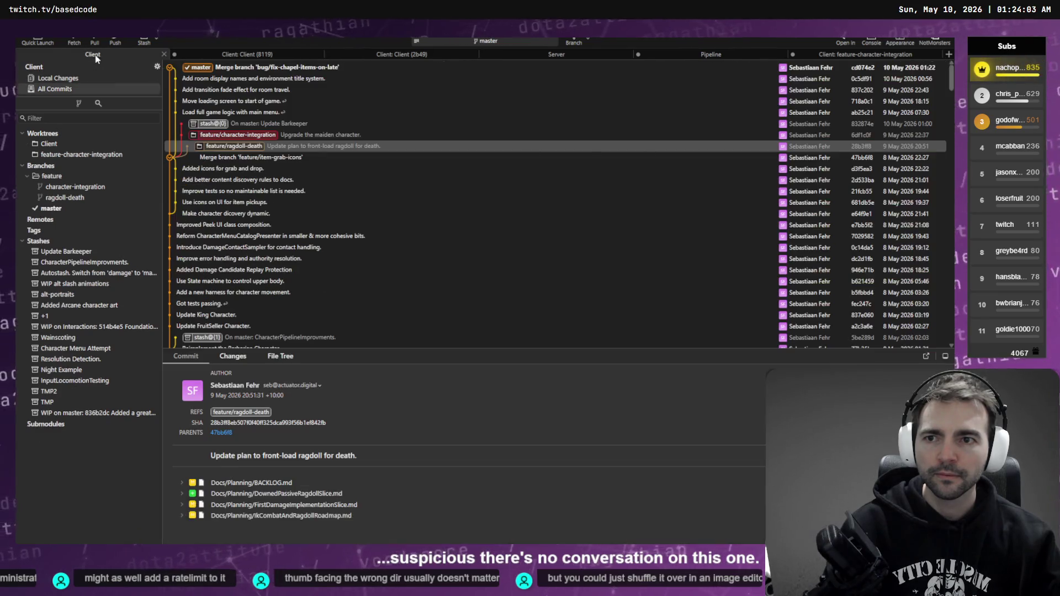
pyautogui.hotkey('alt', 'Tab')
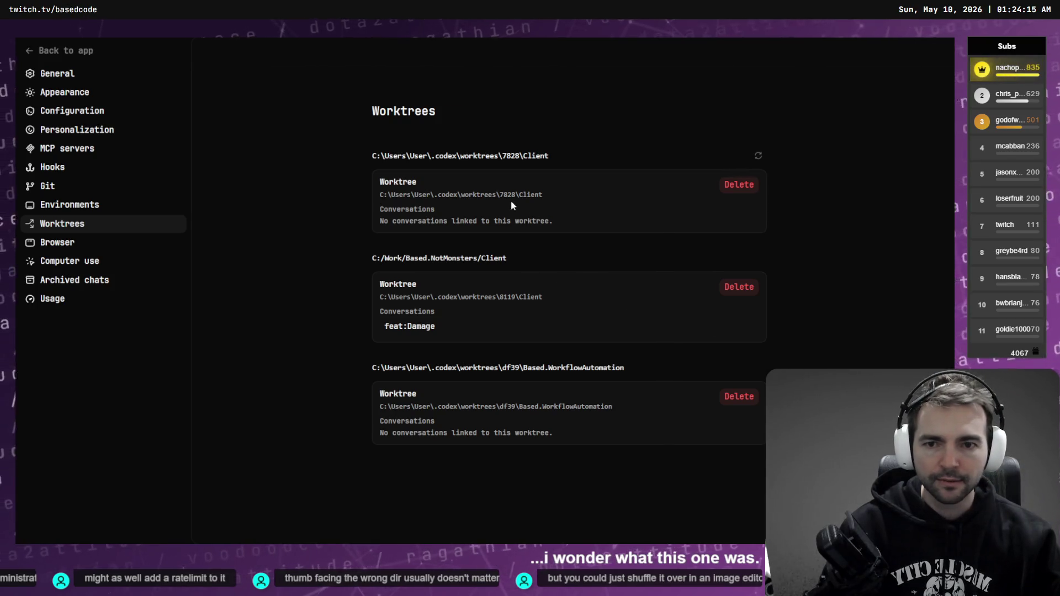
pyautogui.doubleClick(511, 195)
pyautogui.hotkey('alt', 'Tab')
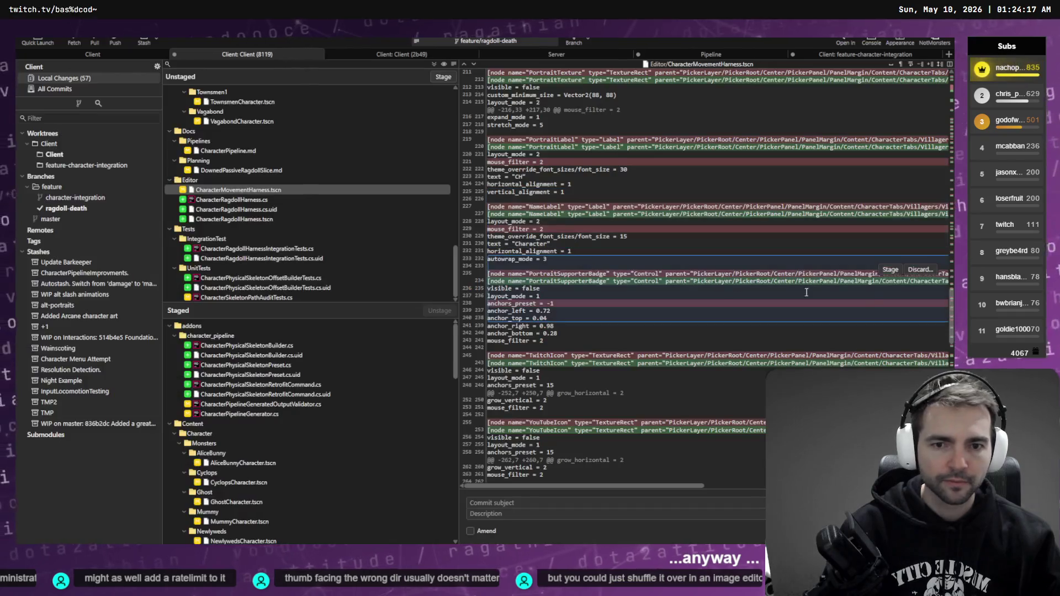
pyautogui.hotkey('alt', 'Tab')
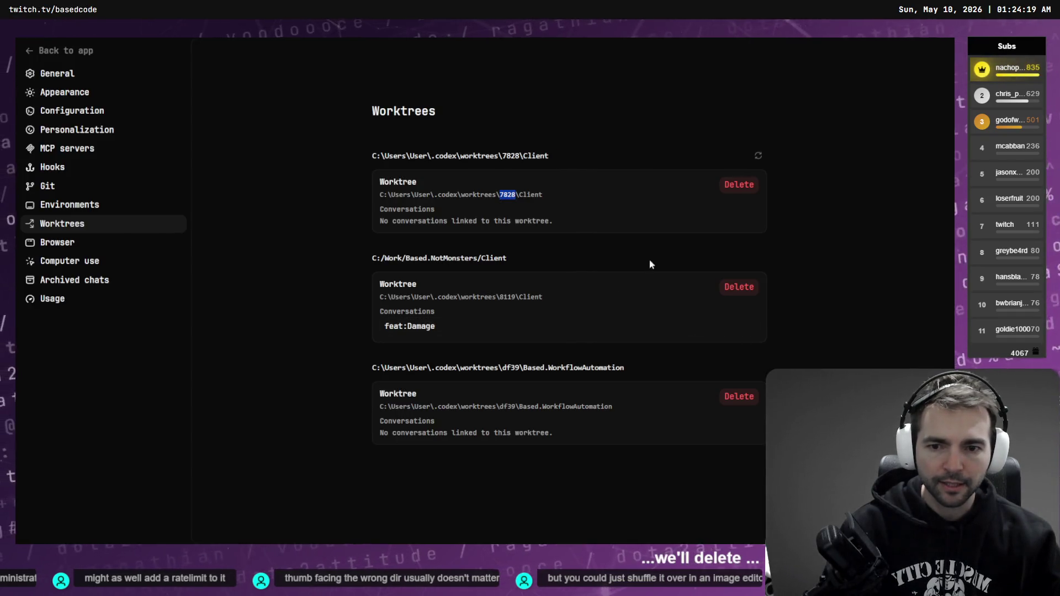
# Select the 8119 worktree id, then drag Godot's Project Manager window into view
pyautogui.doubleClick(504, 296)
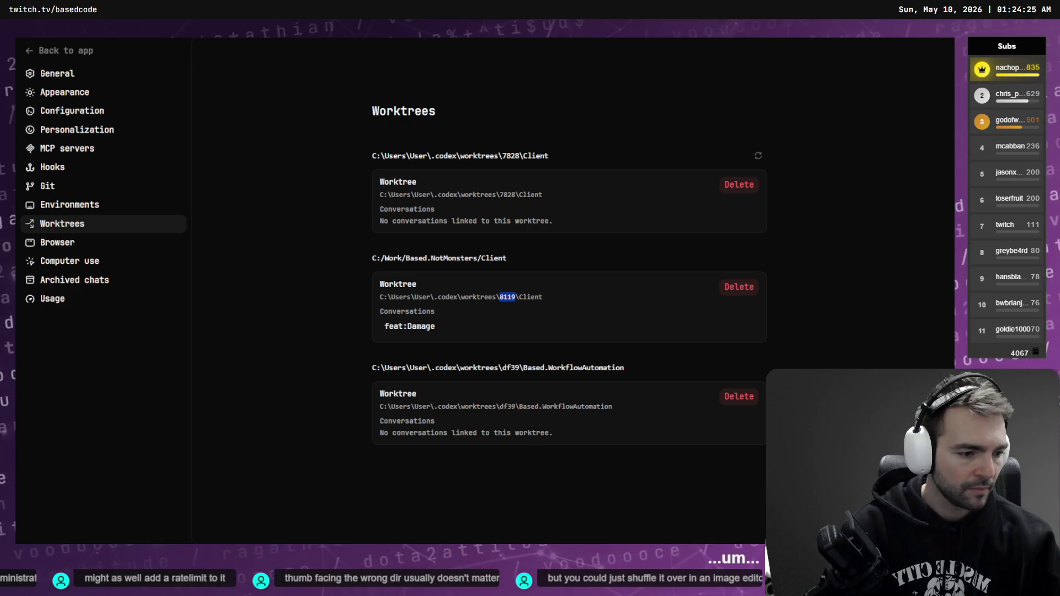
pyautogui.hotkey('alt', 'Tab')
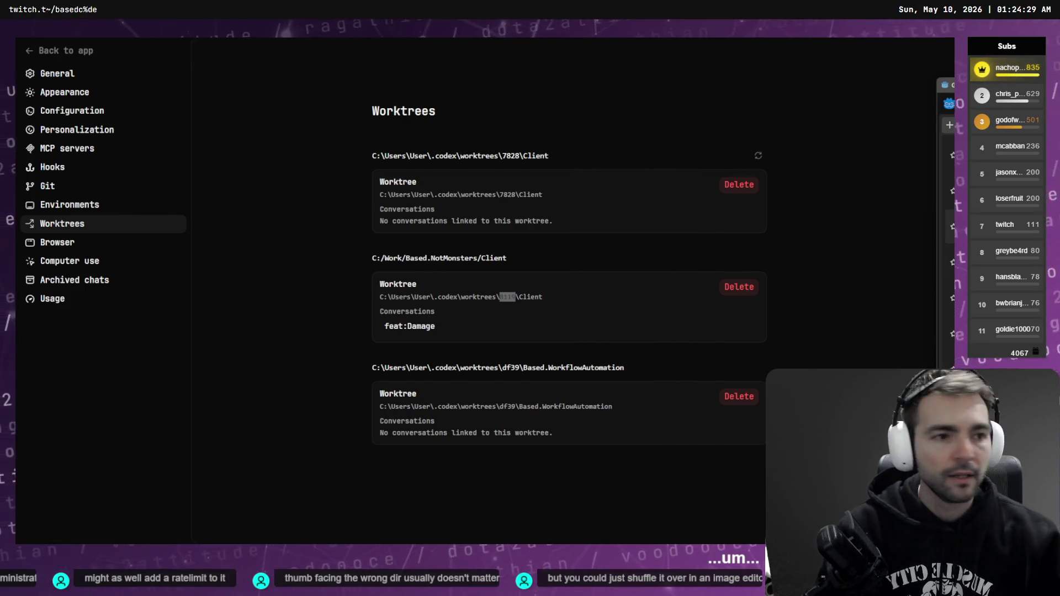
pyautogui.moveTo(951, 84); pyautogui.dragTo(389, 68)
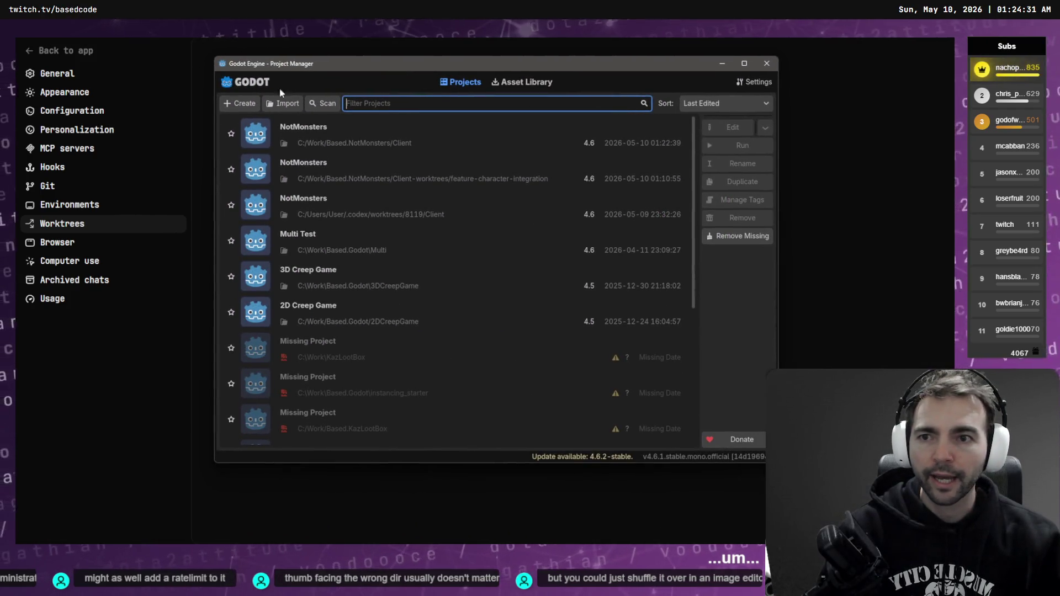
# Cancel the Import dialog and open the NotMonsters worktree project in the editor
pyautogui.click(282, 103)
pyautogui.moveTo(279, 107)
pyautogui.mouseDown()
pyautogui.moveTo(472, 119)
pyautogui.moveTo(401, 133)
pyautogui.mouseUp()
pyautogui.press('Escape')
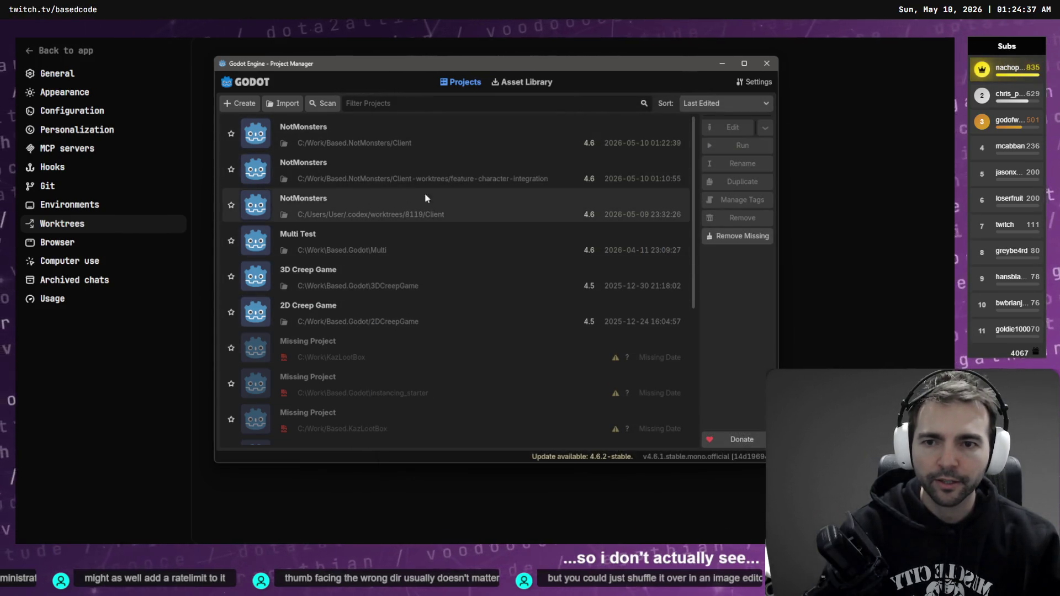
pyautogui.hotkey('alt', 'Tab')
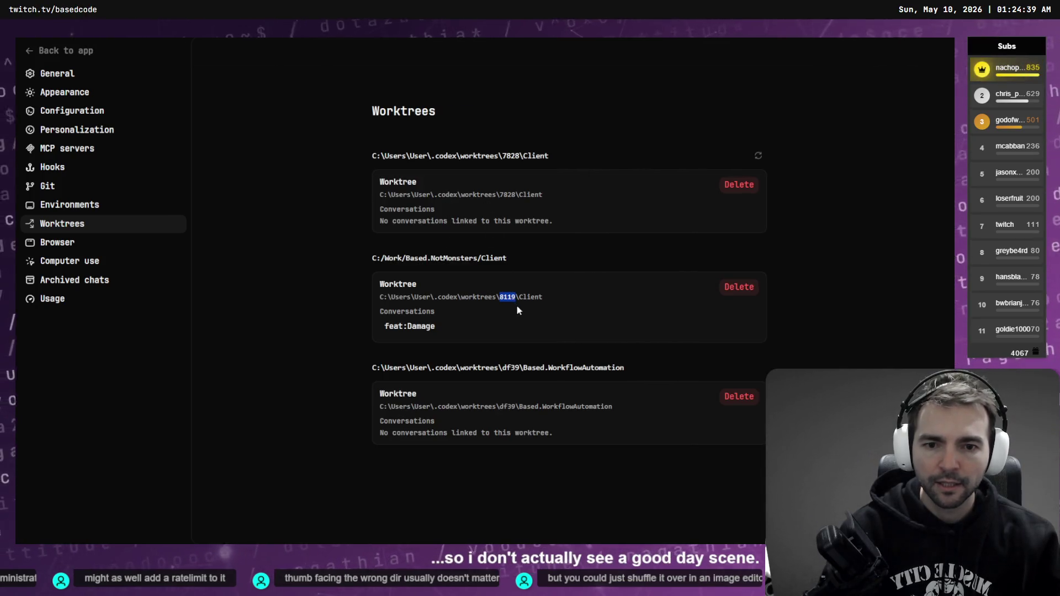
pyautogui.hotkey('alt', 'Tab')
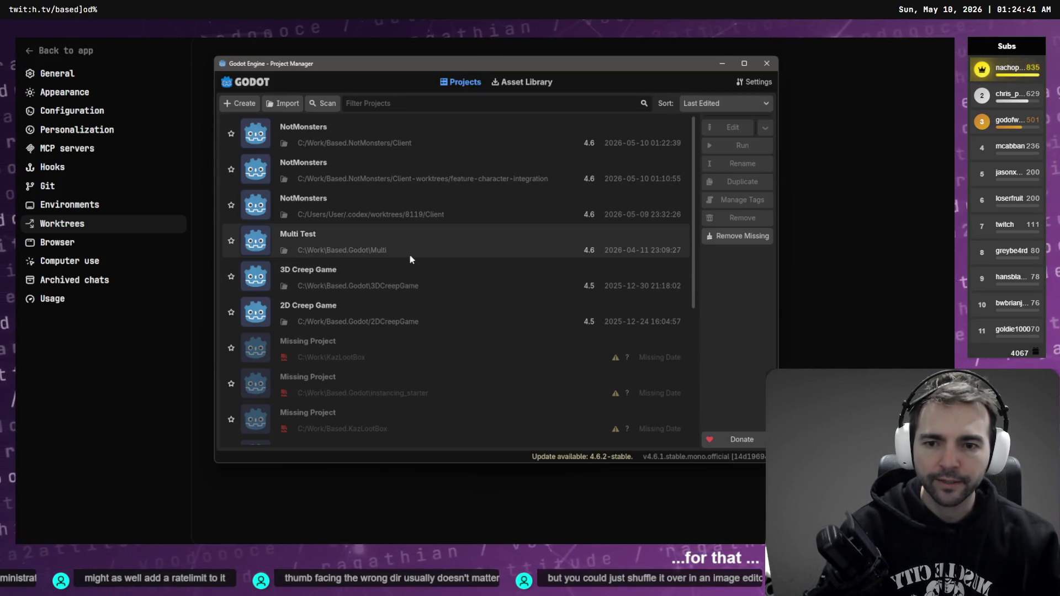
pyautogui.doubleClick(427, 207)
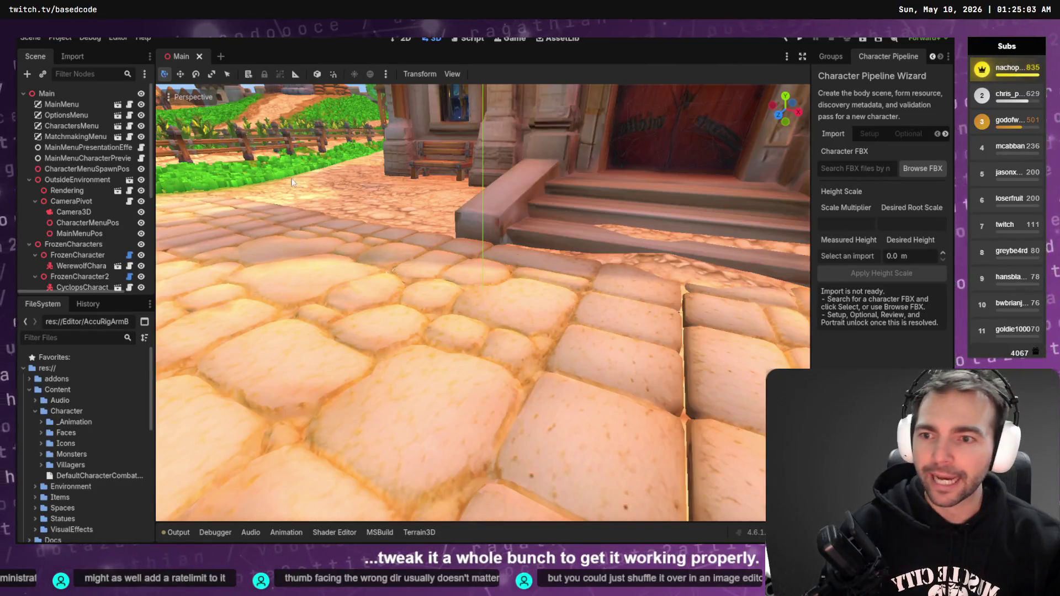
# Collapse Content, open Editor/CharacterRagdollHarness.tscn and run it as the current scene with F6
pyautogui.scroll(-5, 88, 237)
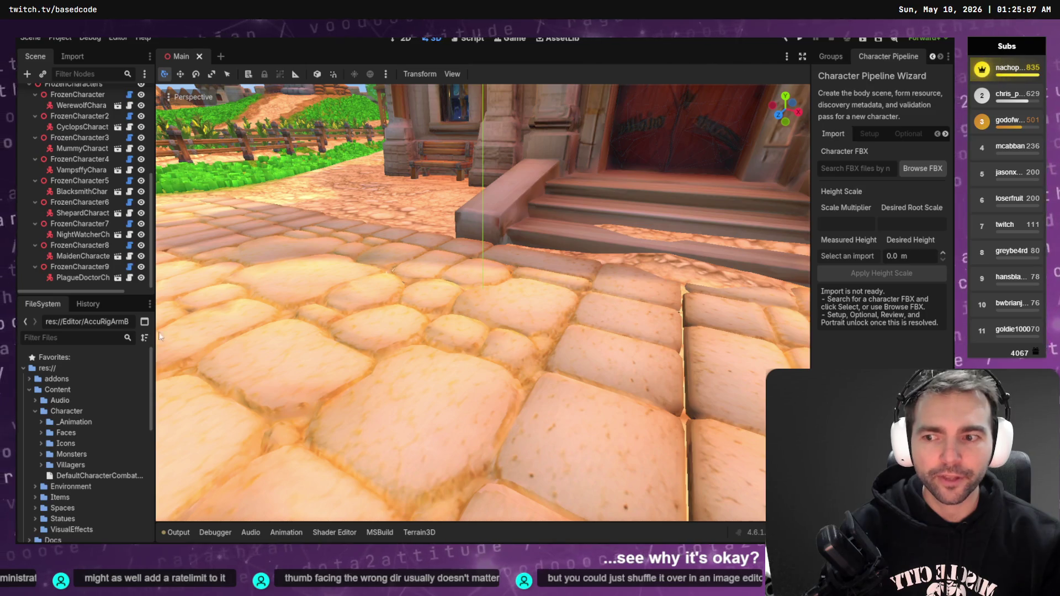
pyautogui.scroll(-5, 97, 443)
pyautogui.scroll(5, 81, 467)
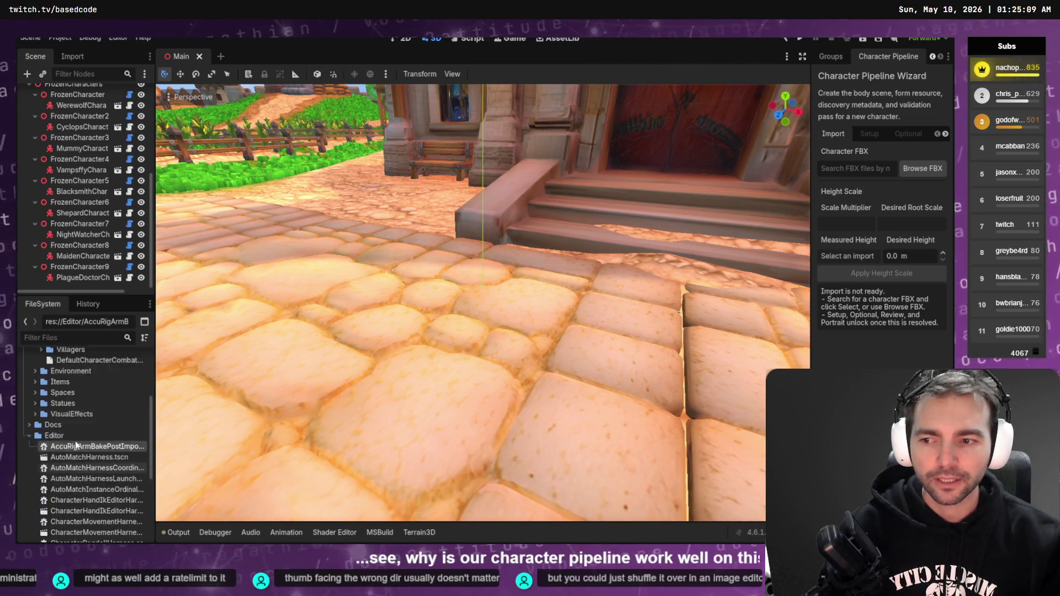
pyautogui.click(29, 389)
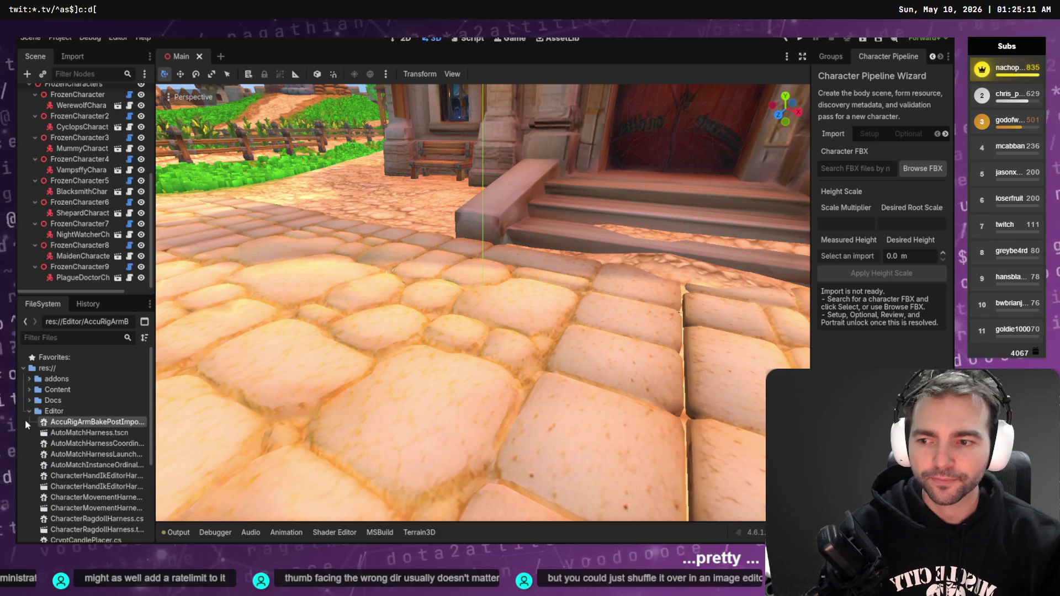
pyautogui.scroll(-3, 105, 450)
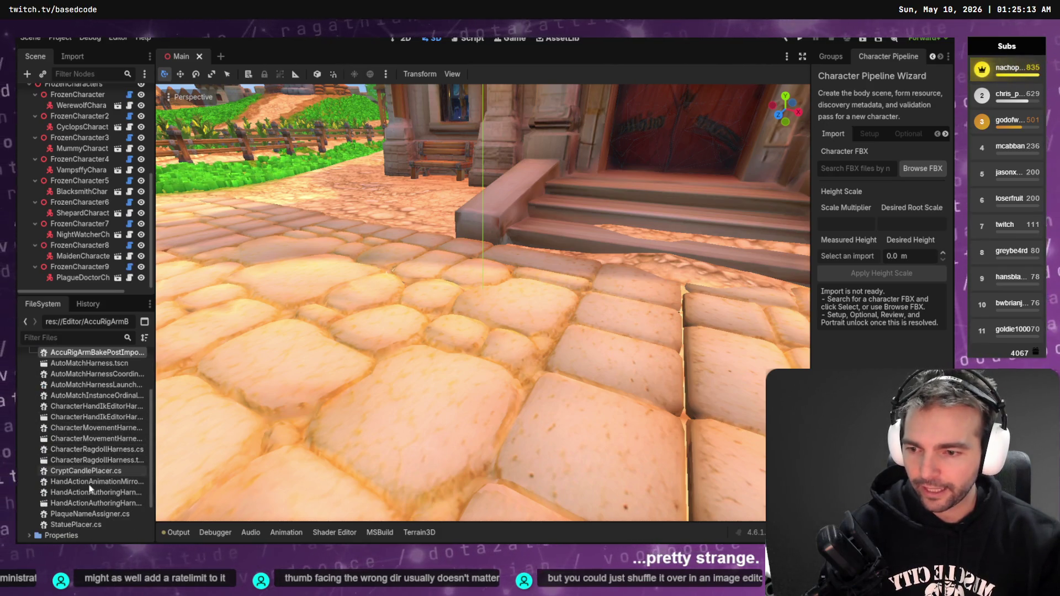
pyautogui.doubleClick(104, 461)
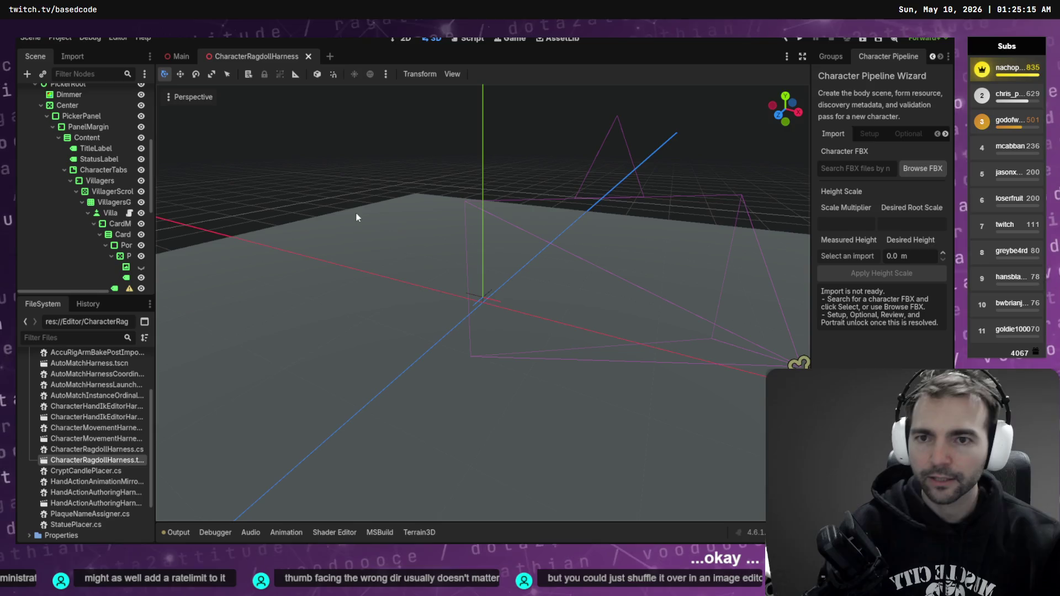
pyautogui.press('F6')
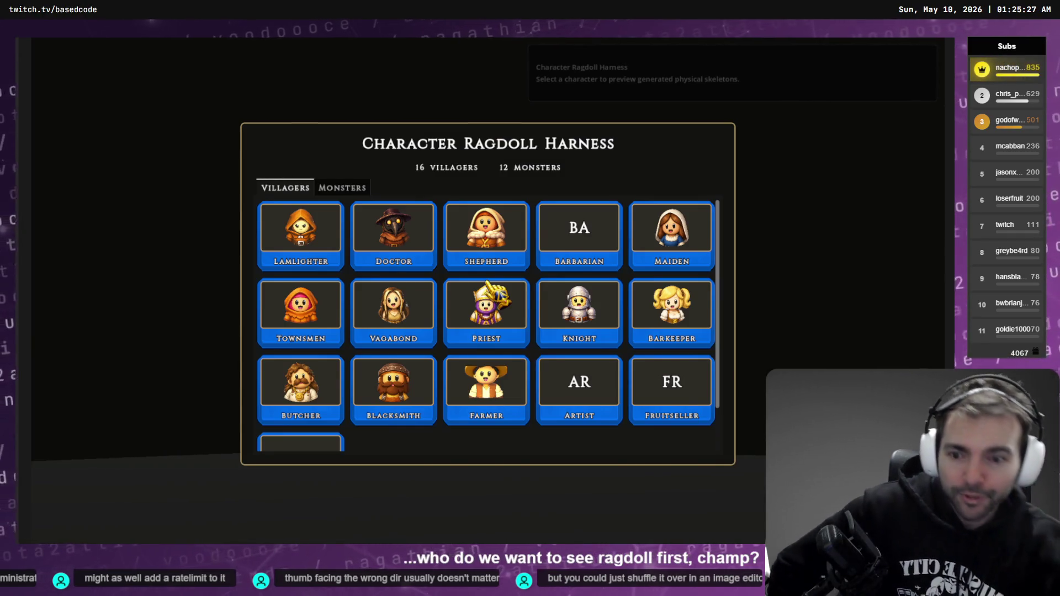
# Pick the Vagabond card from the Villagers grid to preview her
pyautogui.scroll(-2, 399, 307)
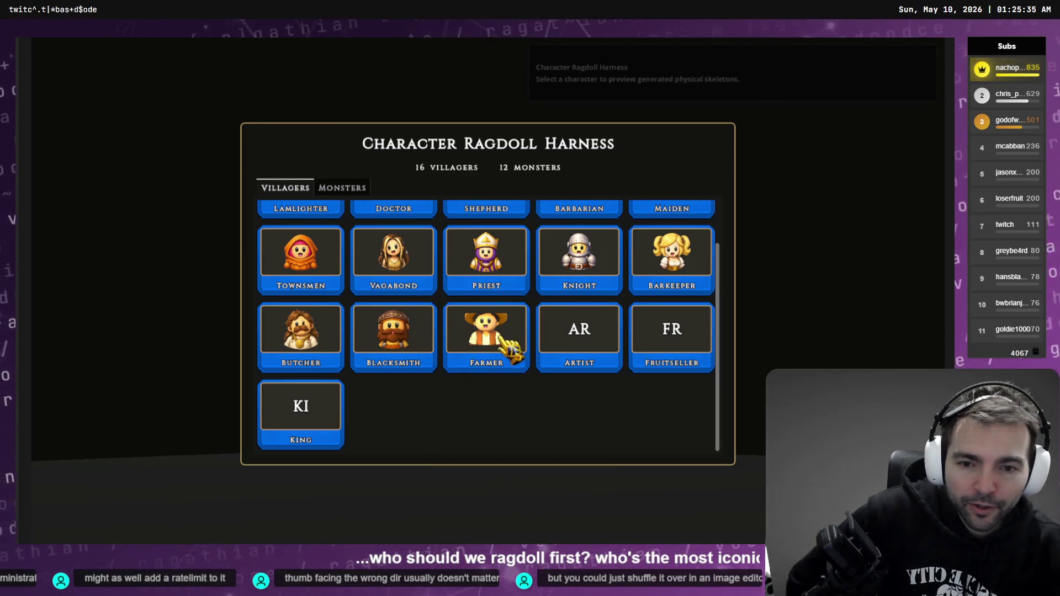
pyautogui.scroll(2, 563, 421)
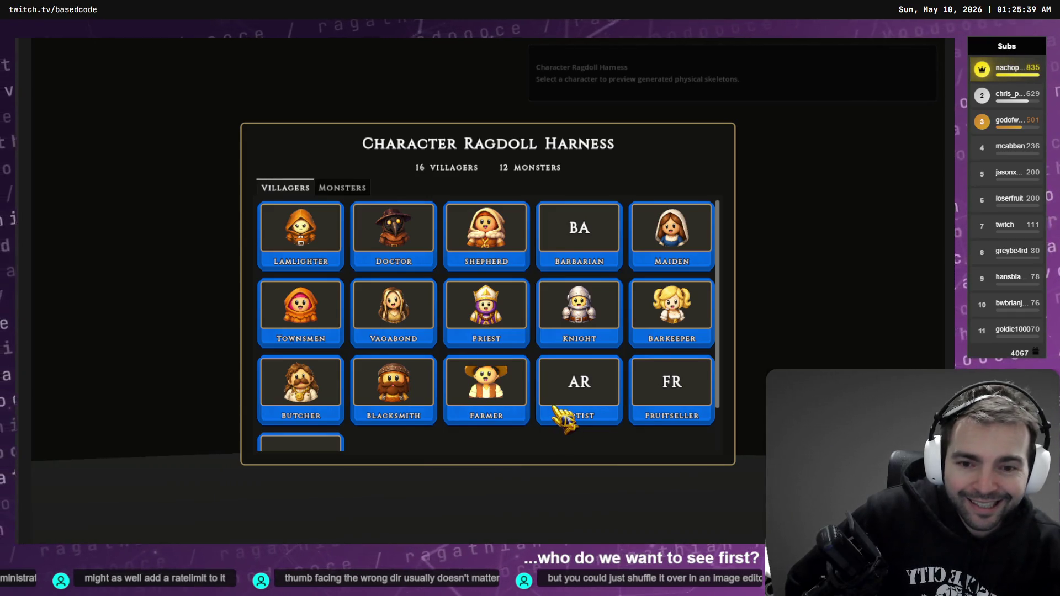
pyautogui.scroll(-2, 564, 421)
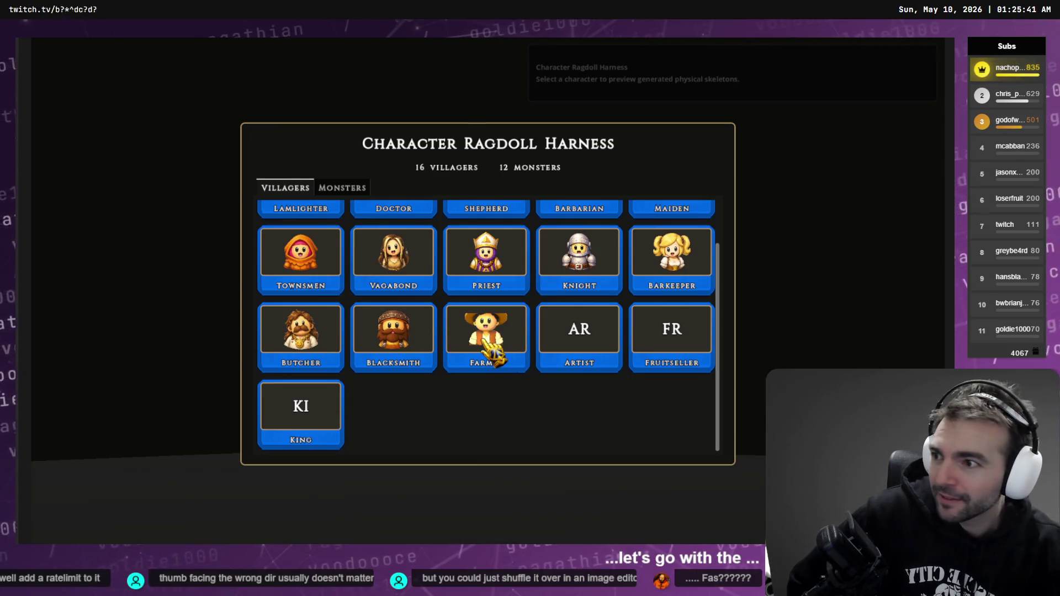
pyautogui.click(387, 269)
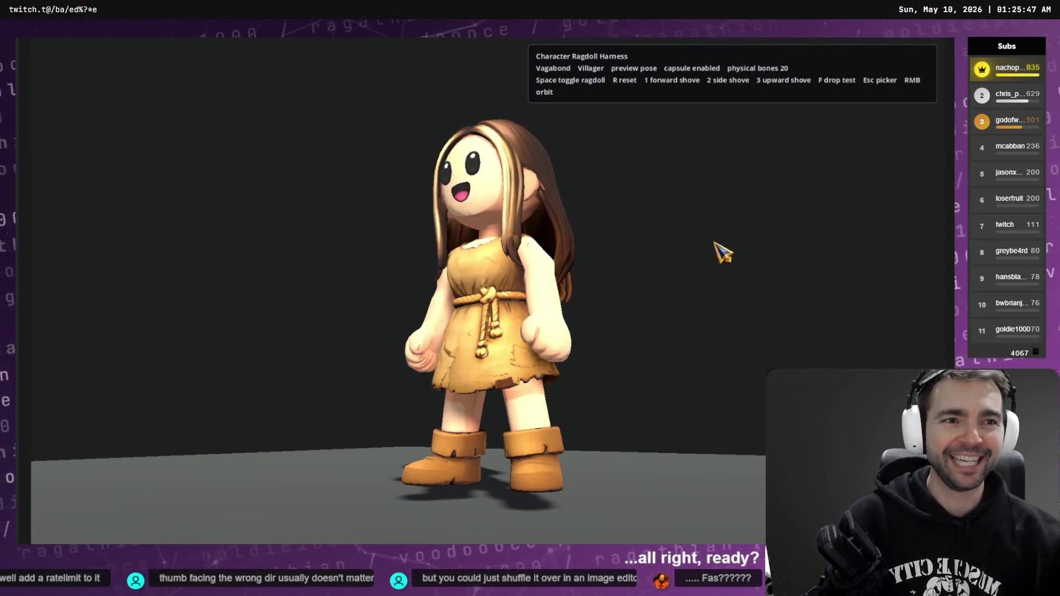
# Collapse the Vagabond as a ragdoll and reset her to standing, three times over
pyautogui.press('space')
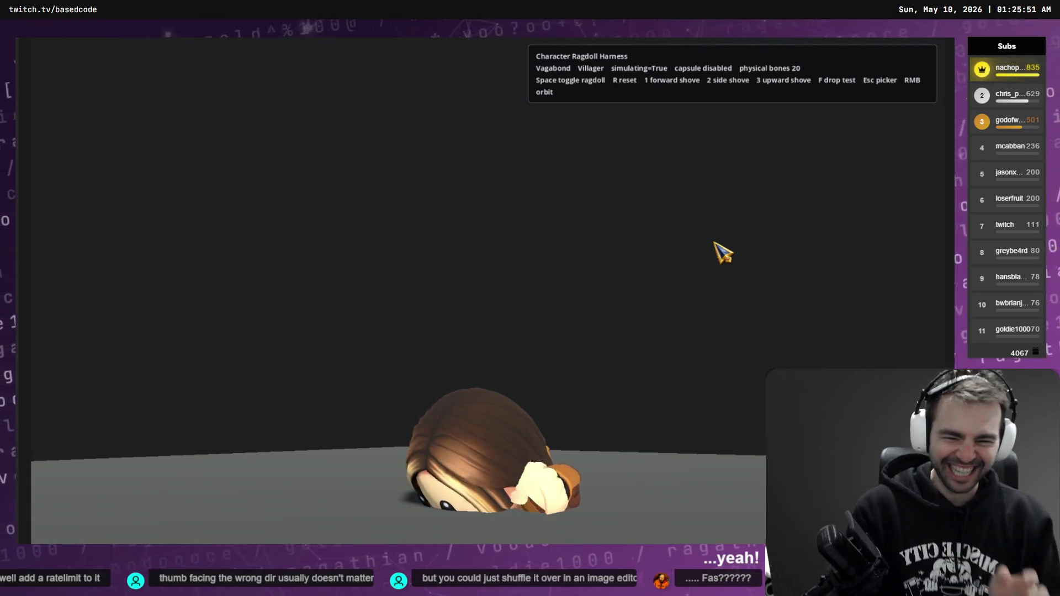
pyautogui.press('space')
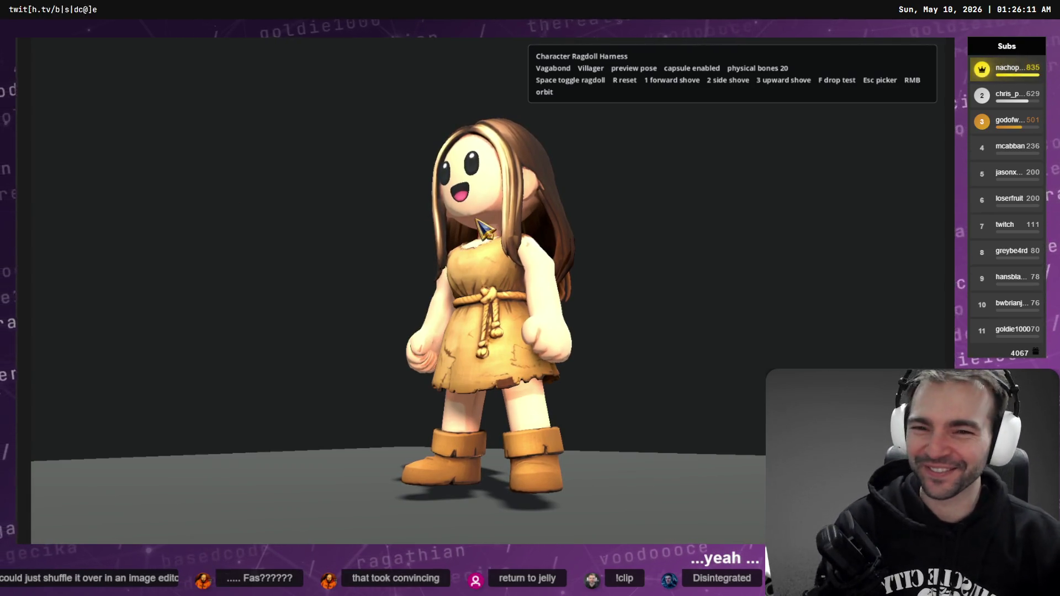
pyautogui.press('space')
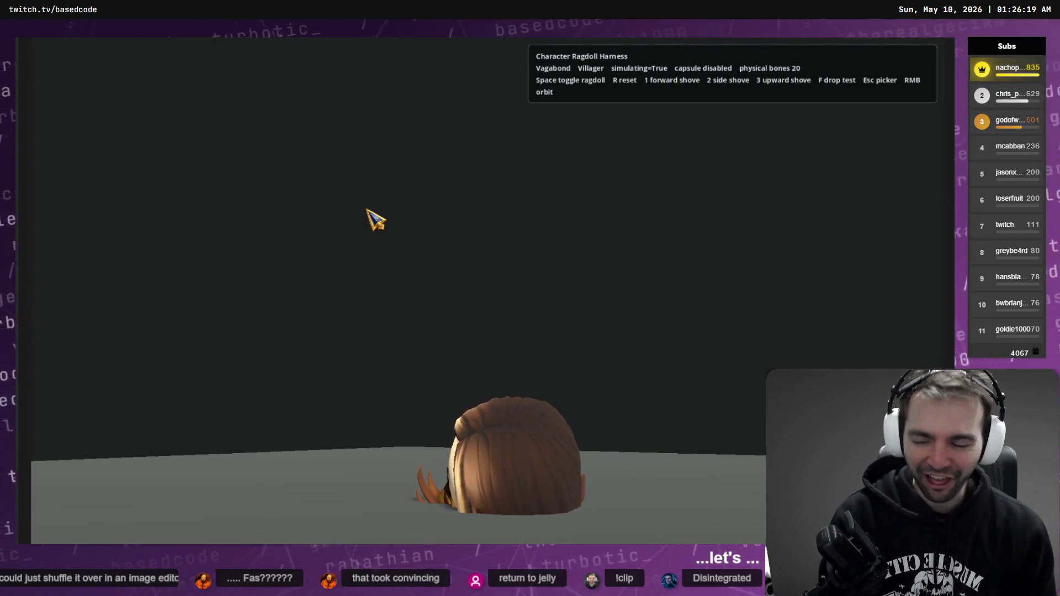
pyautogui.press('r')
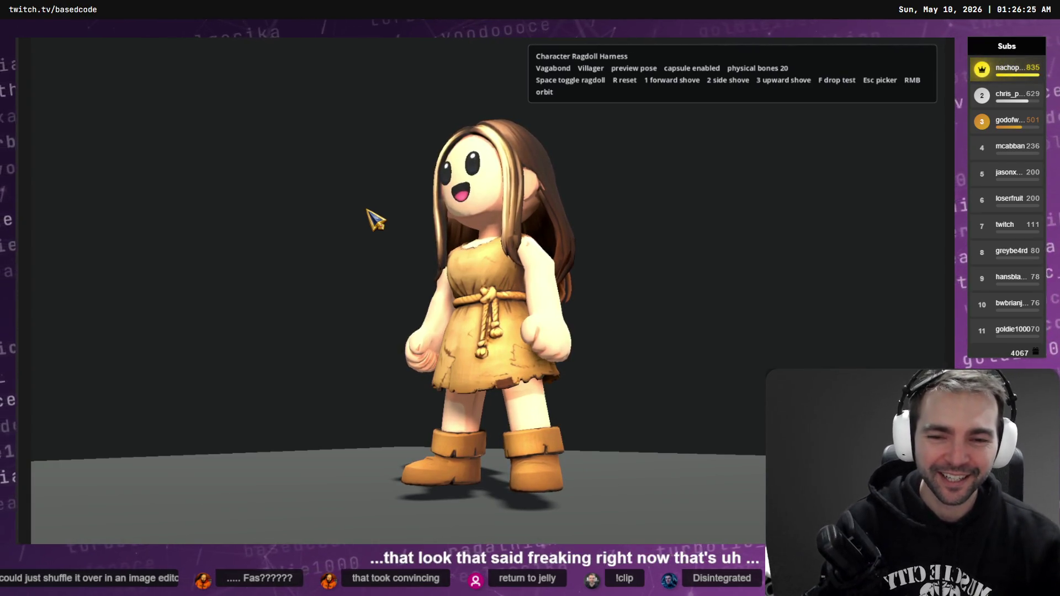
pyautogui.press('space')
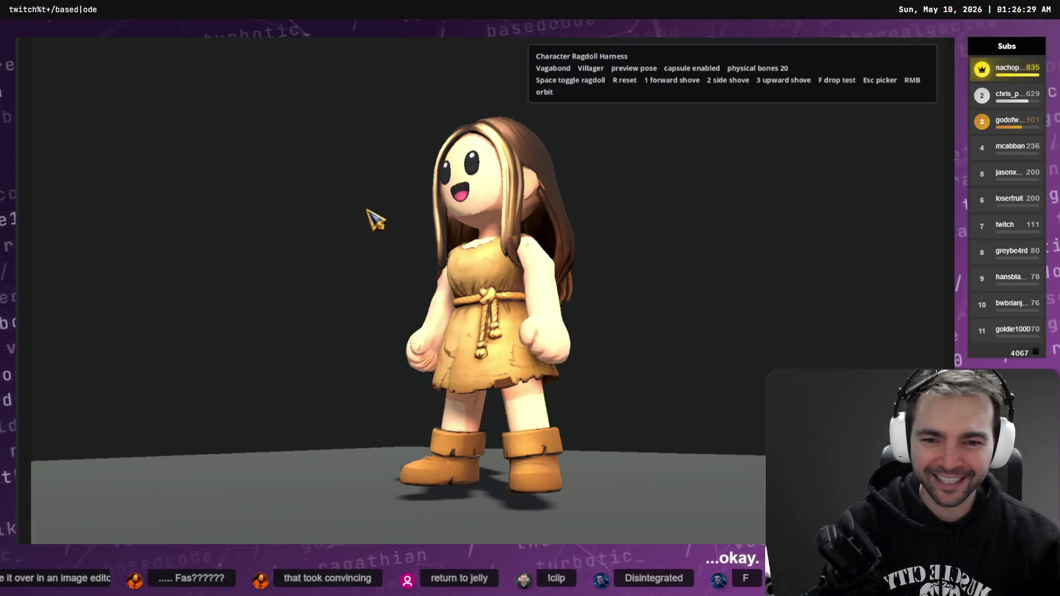
pyautogui.press('r')
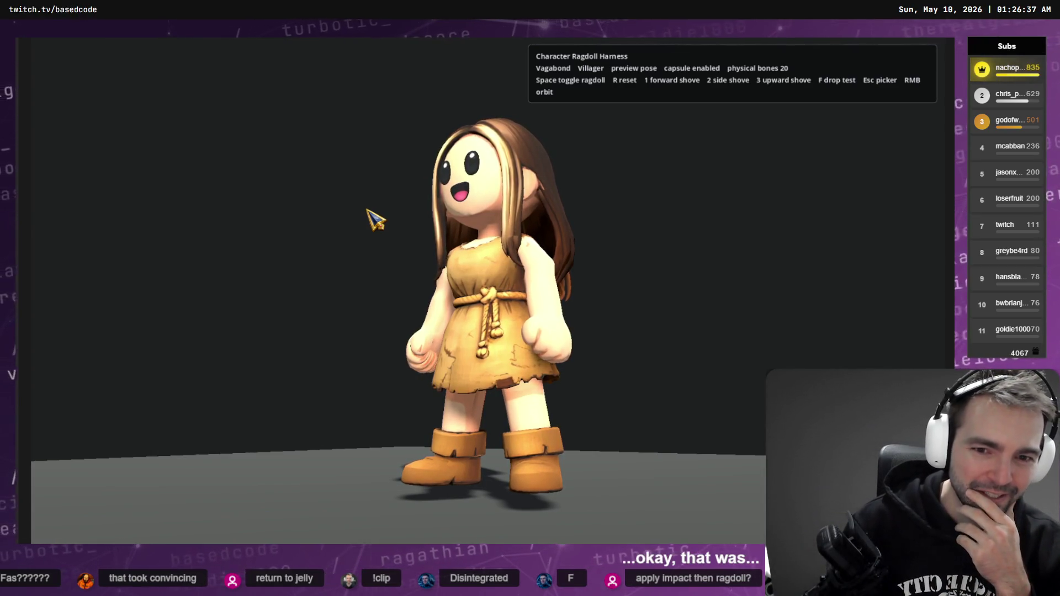
# Run quick collapse-and-reset drop tests on the Vagabond, then reopen the character picker
pyautogui.press('space')
pyautogui.press('r')
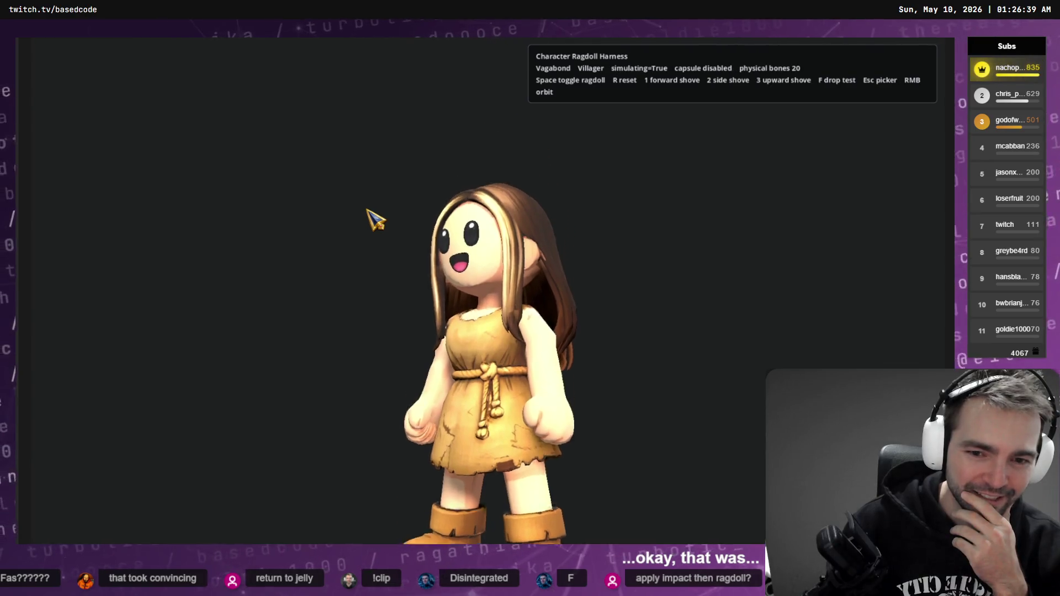
pyautogui.press('space')
pyautogui.press('r')
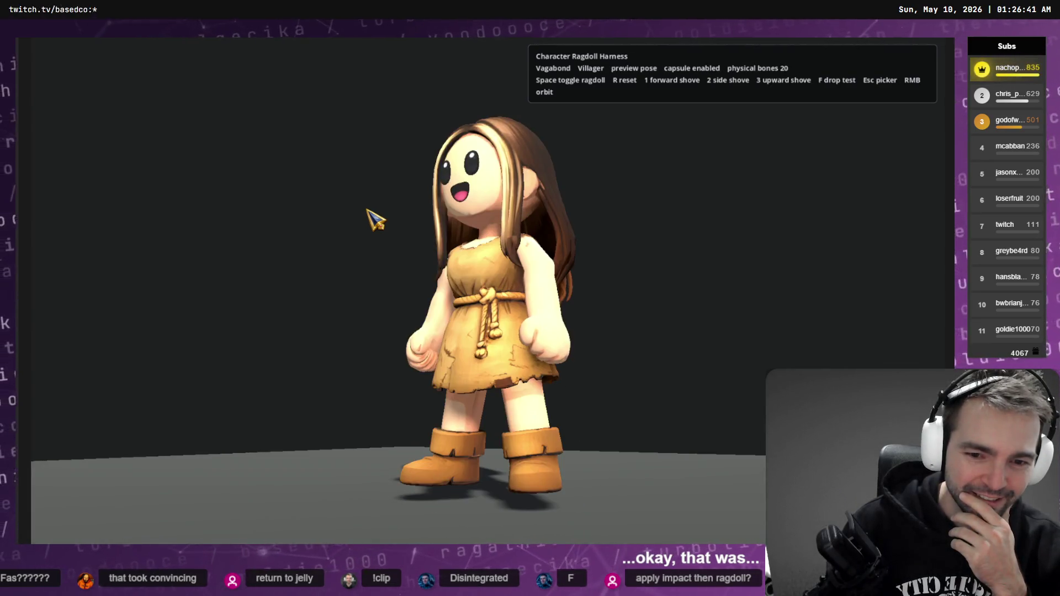
pyautogui.press('space')
pyautogui.press('r')
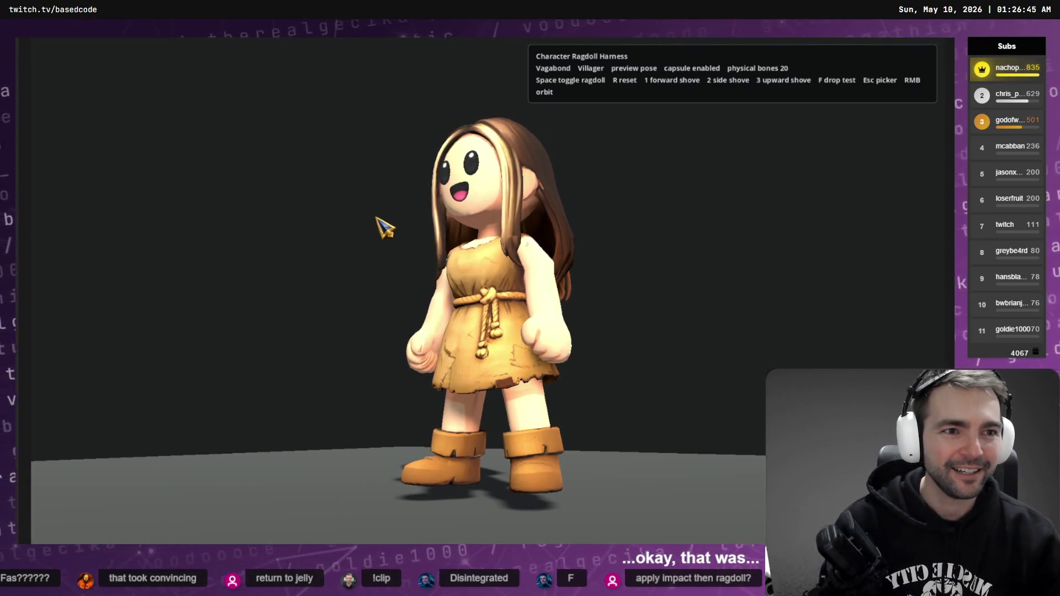
pyautogui.press('Escape')
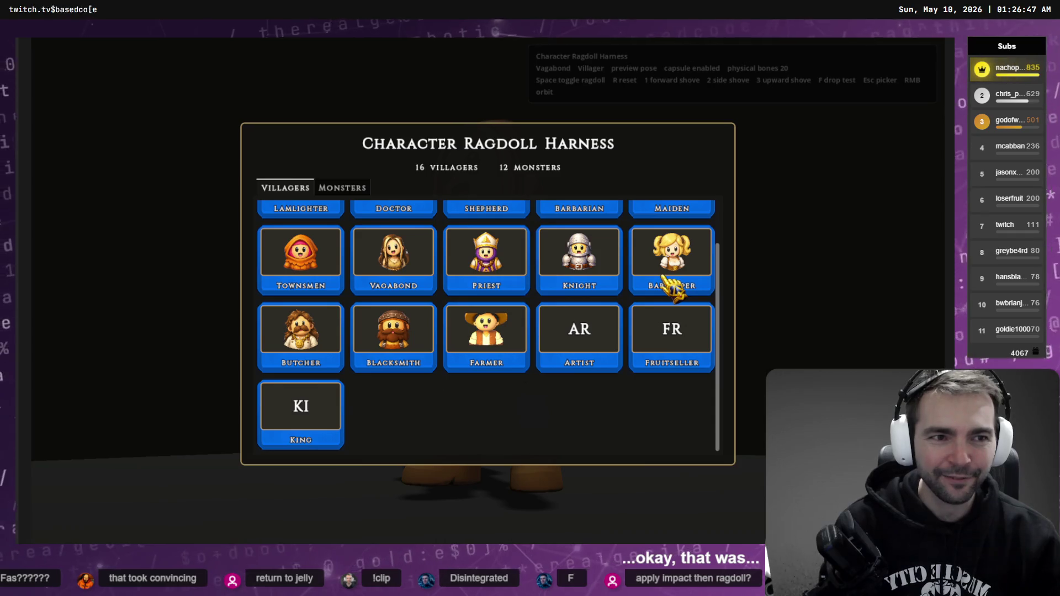
pyautogui.scroll(2, 402, 298)
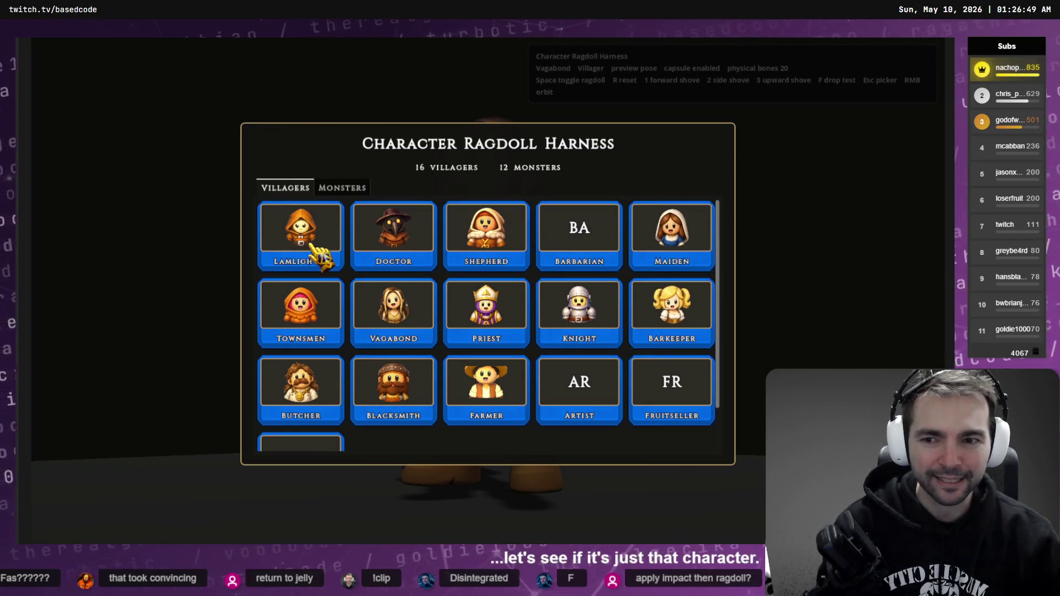
# Load the Blacksmith and run a first collapse, reset and drop test
pyautogui.scroll(-2, 353, 332)
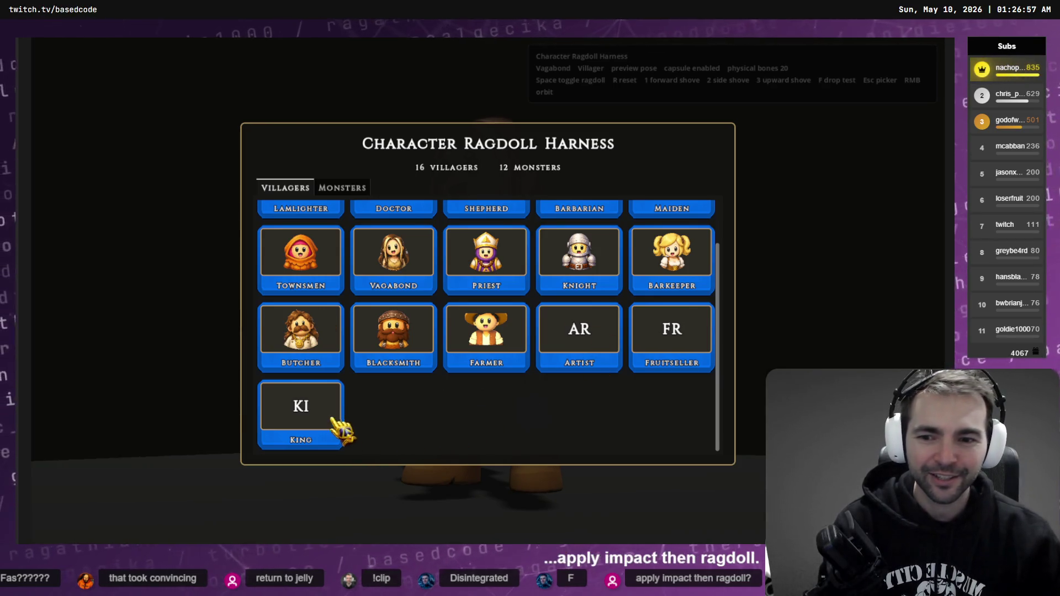
pyautogui.click(408, 345)
pyautogui.press('space')
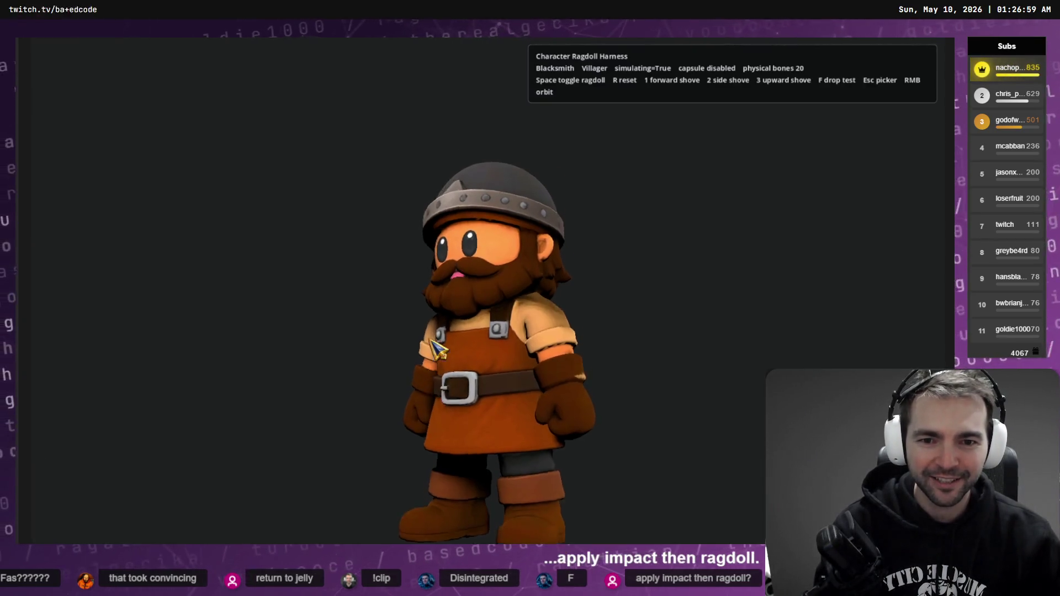
pyautogui.press('r')
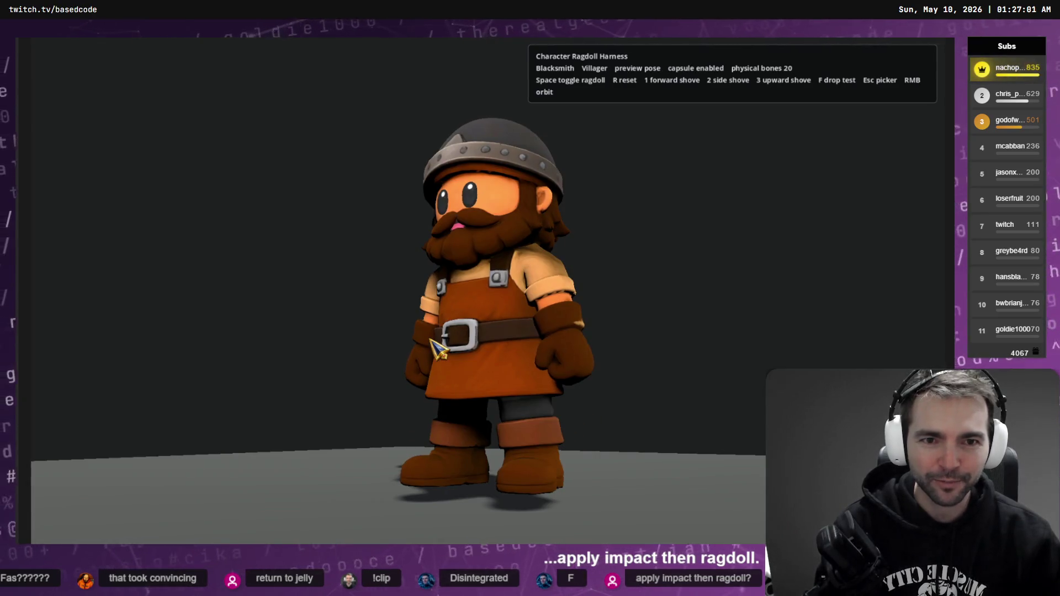
pyautogui.press('f')
pyautogui.press('r')
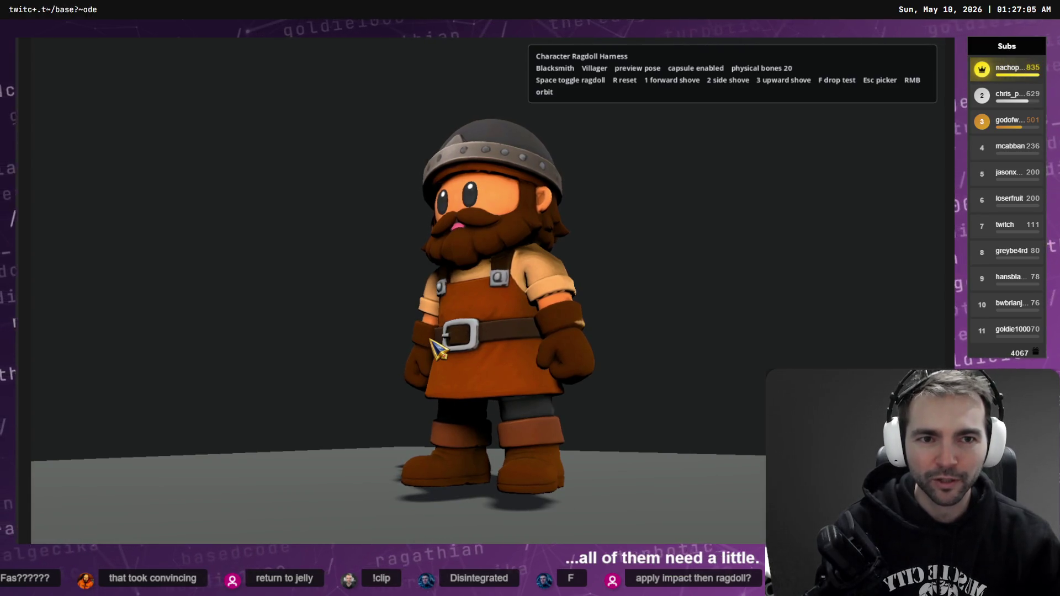
# Collapse and reset the Blacksmith four more times in quick succession
pyautogui.press('space')
pyautogui.press('r')
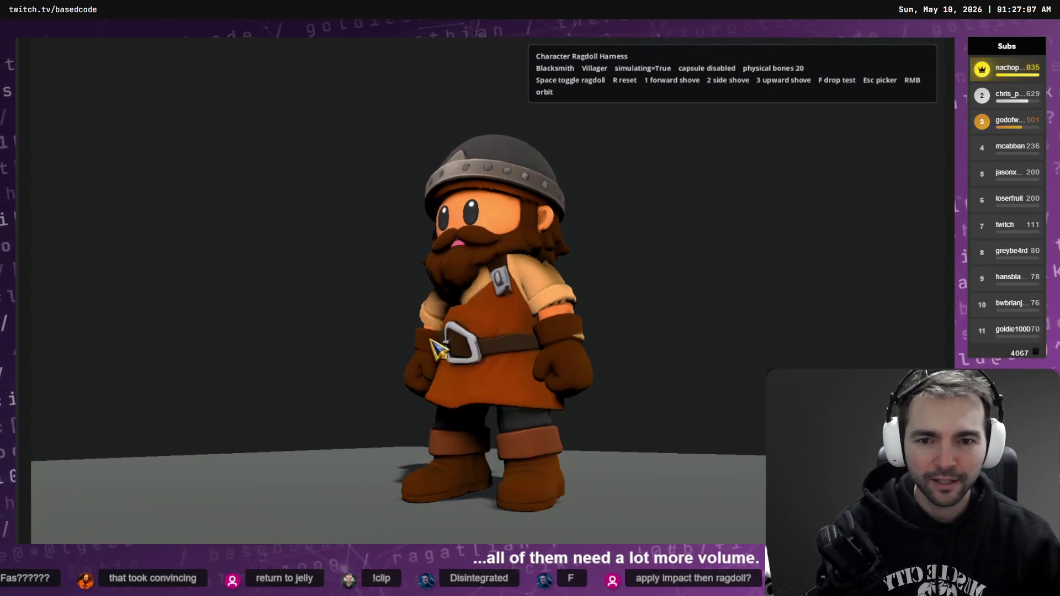
pyautogui.press('space')
pyautogui.press('r')
pyautogui.press('space')
pyautogui.press('r')
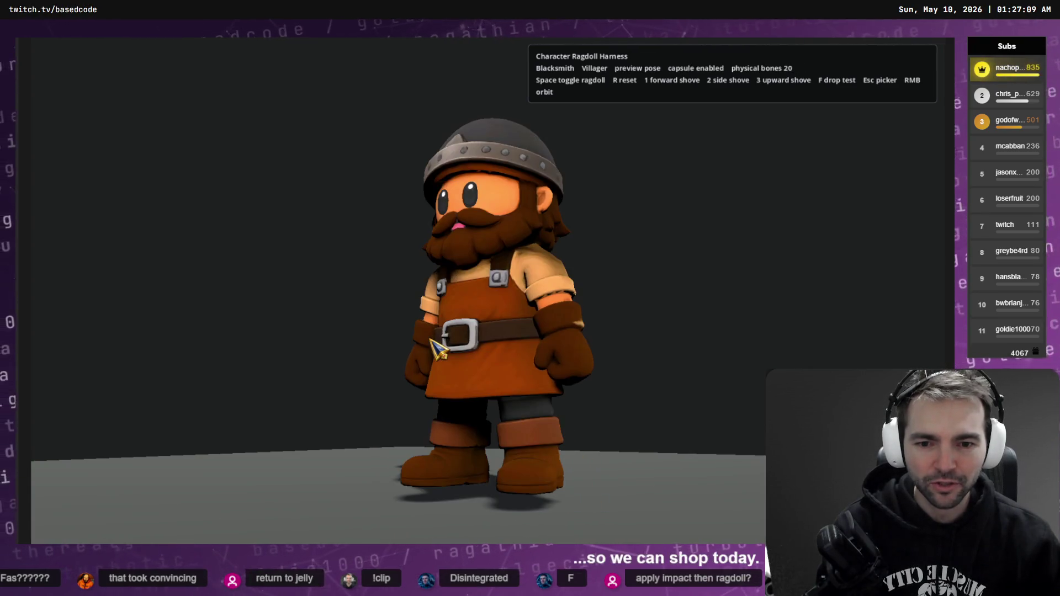
pyautogui.press('space')
pyautogui.press('r')
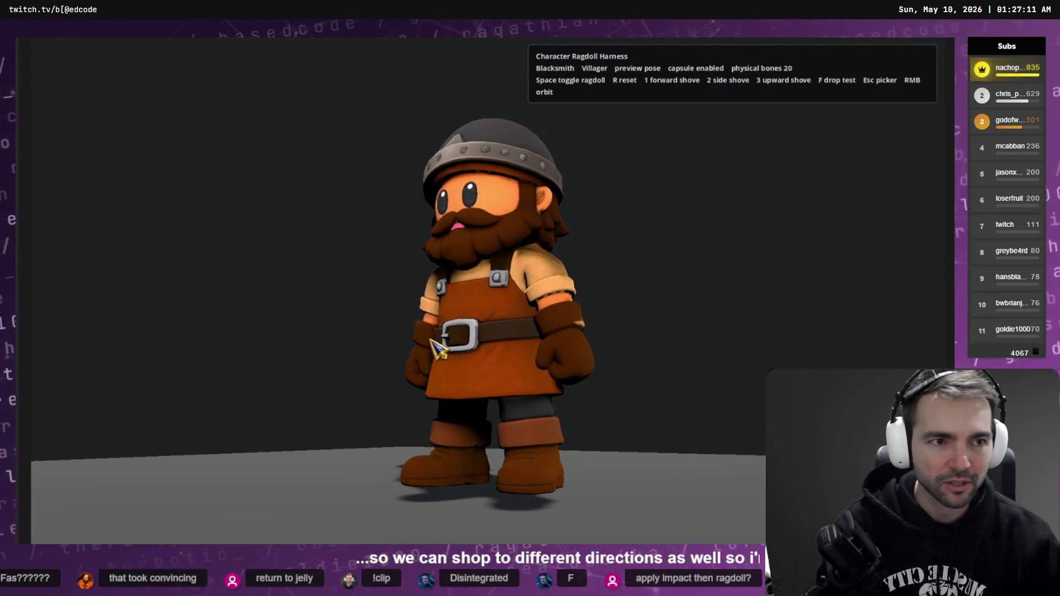
# From a new camera angle, collapse, drop-test and reset the Blacksmith again
pyautogui.moveTo(433, 344)
pyautogui.mouseDown()
pyautogui.moveTo(595, 357)
pyautogui.moveTo(533, 406)
pyautogui.moveTo(530, 348)
pyautogui.moveTo(568, 307)
pyautogui.moveTo(511, 327)
pyautogui.moveTo(578, 329)
pyautogui.moveTo(566, 322)
pyautogui.moveTo(554, 348)
pyautogui.moveTo(622, 372)
pyautogui.moveTo(606, 310)
pyautogui.moveTo(647, 393)
pyautogui.moveTo(599, 317)
pyautogui.mouseUp()
pyautogui.press('space')
pyautogui.press('r')
pyautogui.press('space')
pyautogui.press('f')
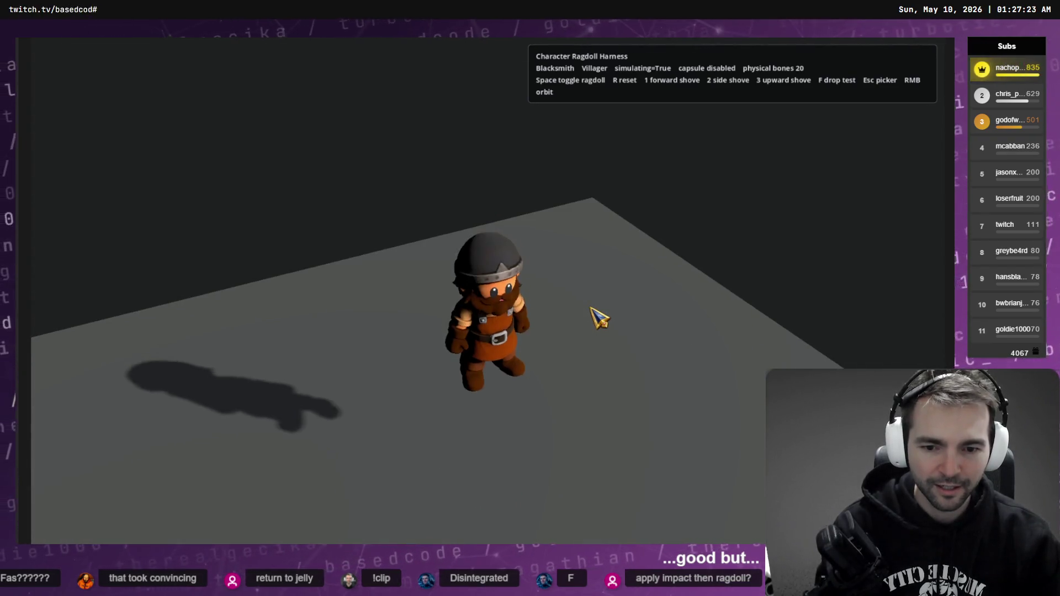
pyautogui.press('r')
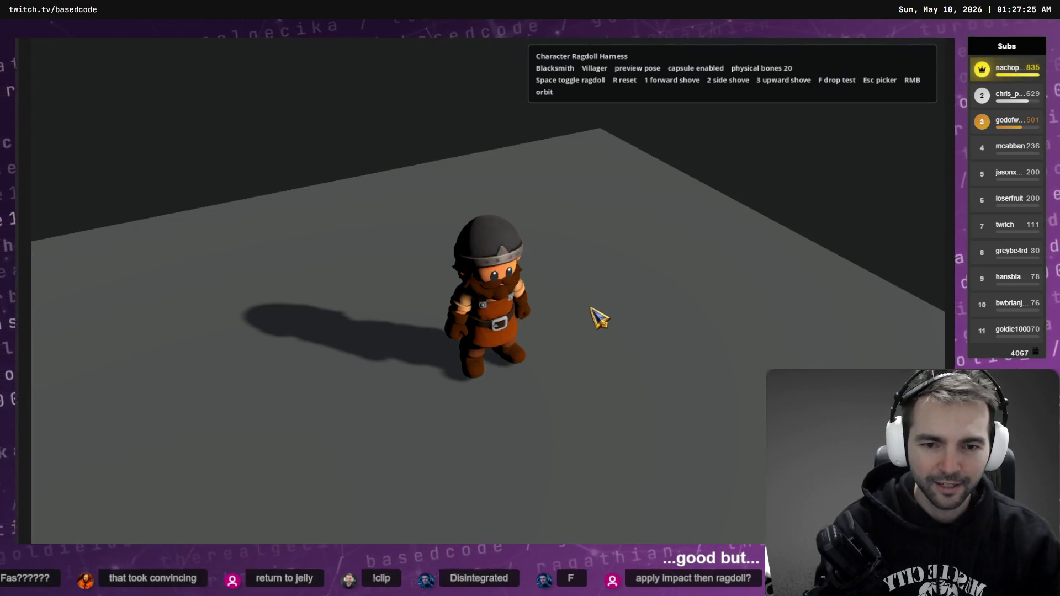
# Collapse the Blacksmith, repeat two drop tests, then reset him upright and view from low front
pyautogui.press('space')
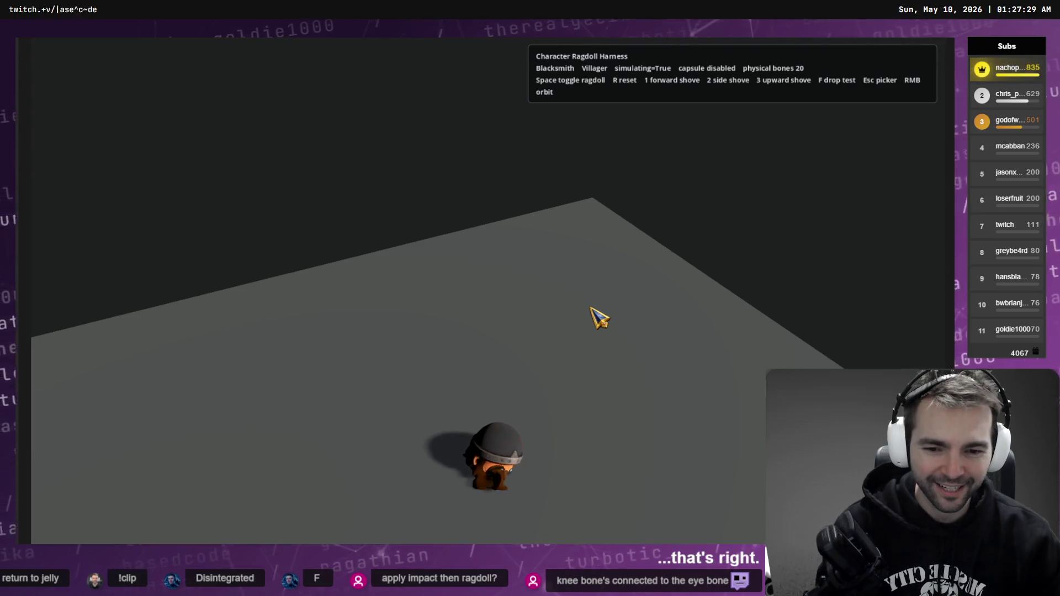
pyautogui.press('f')
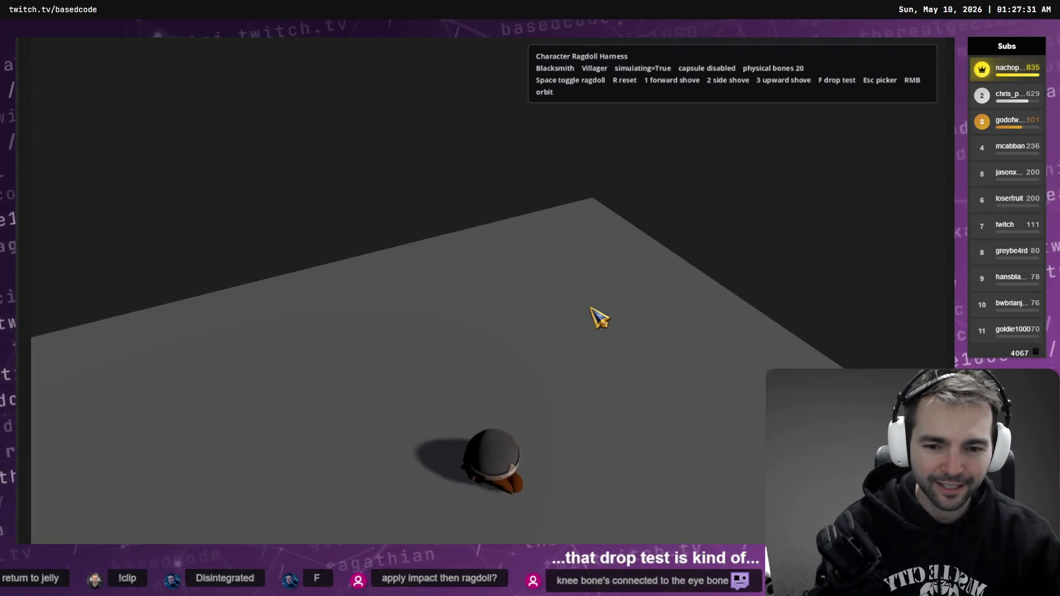
pyautogui.press('f')
pyautogui.press('space')
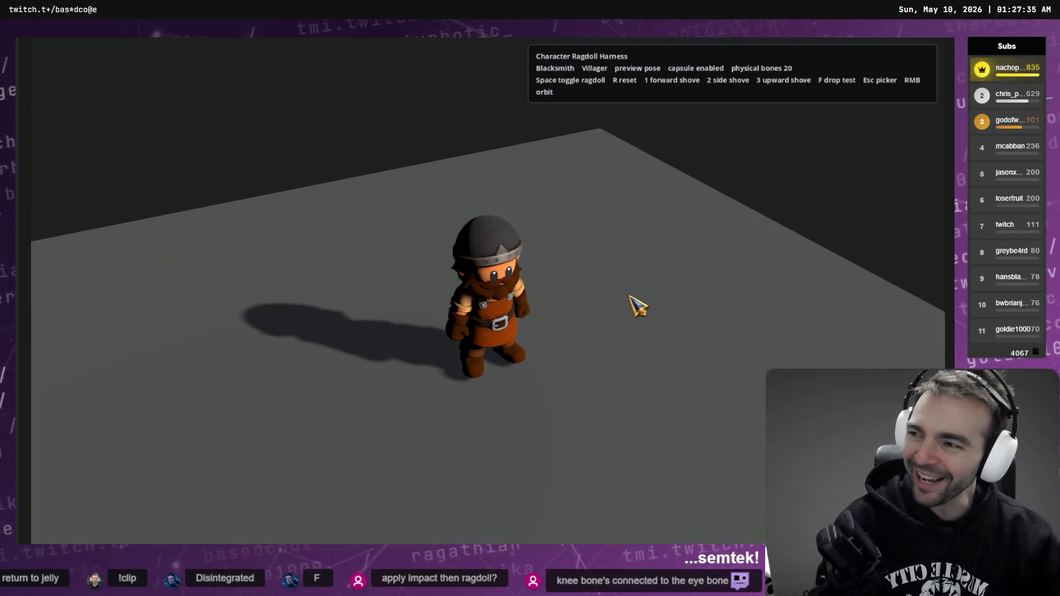
pyautogui.moveTo(634, 303)
pyautogui.mouseDown()
pyautogui.moveTo(578, 280)
pyautogui.moveTo(592, 311)
pyautogui.mouseUp()
# Reload the Vagabond, collapse her as a ragdoll and inspect the fall before resetting
pyautogui.press('Escape')
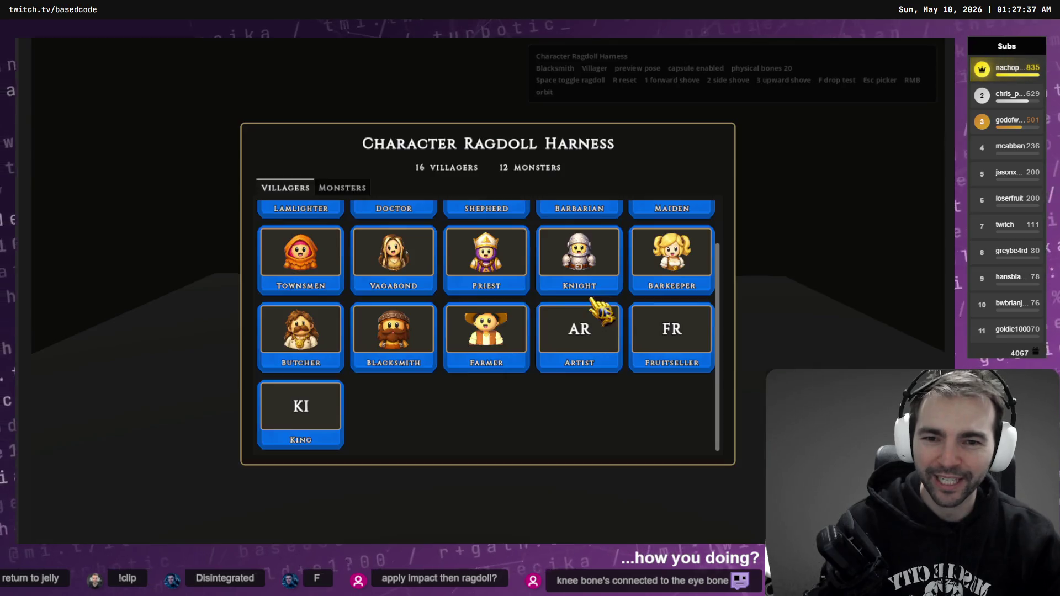
pyautogui.click(414, 286)
pyautogui.moveTo(407, 276)
pyautogui.mouseDown()
pyautogui.moveTo(440, 272)
pyautogui.moveTo(390, 276)
pyautogui.moveTo(410, 272)
pyautogui.mouseUp()
pyautogui.press('space')
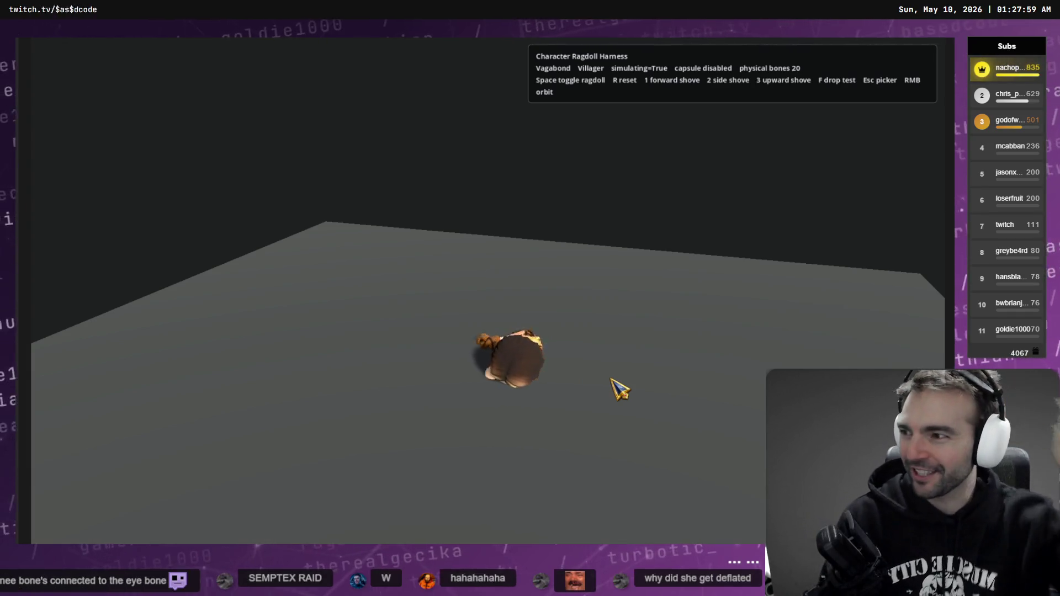
pyautogui.moveTo(647, 373)
pyautogui.mouseDown()
pyautogui.moveTo(710, 407)
pyautogui.moveTo(710, 355)
pyautogui.mouseUp()
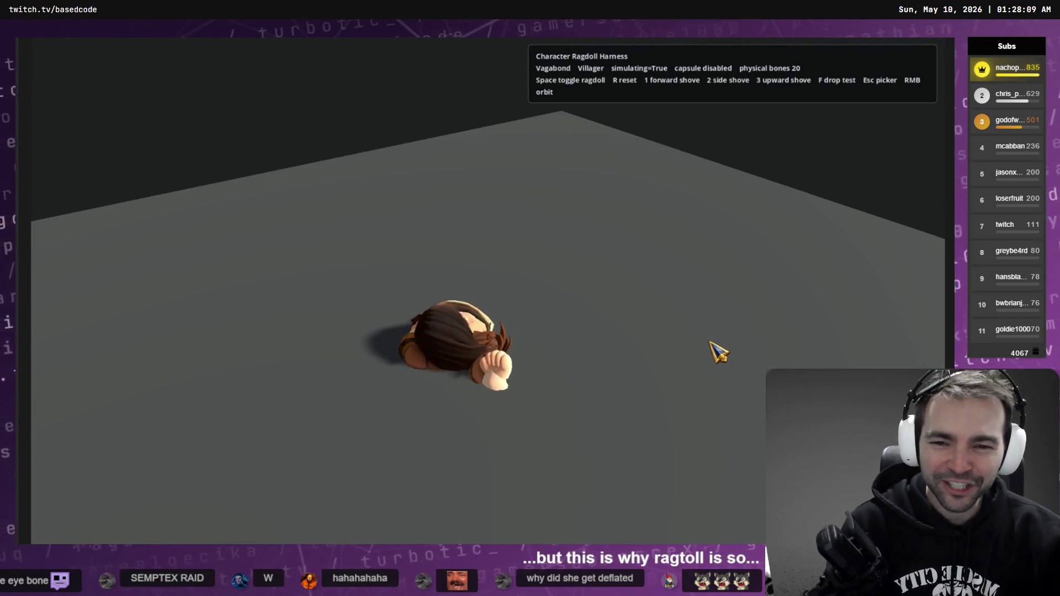
pyautogui.press('r')
# Collapse the Vagabond a second time, inspect the fallen ragdoll, then reopen the picker
pyautogui.press('space')
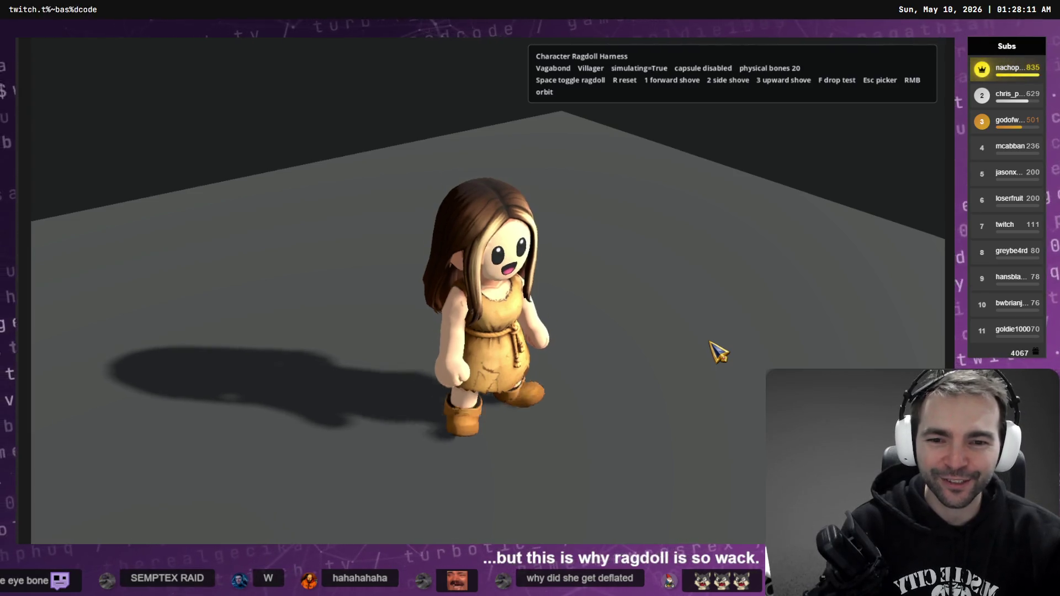
pyautogui.moveTo(718, 351)
pyautogui.mouseDown()
pyautogui.moveTo(680, 386)
pyautogui.moveTo(620, 379)
pyautogui.mouseUp()
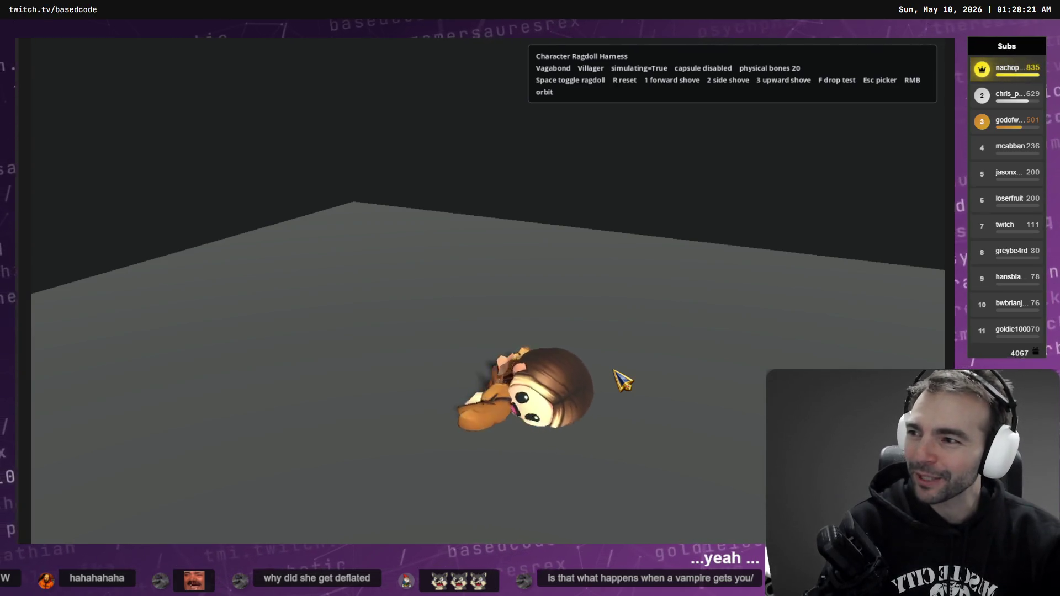
pyautogui.press('Escape')
pyautogui.scroll(2, 475, 263)
# Load the Vampire from the Monsters tab and reset her to standing after she collapses
pyautogui.click(342, 187)
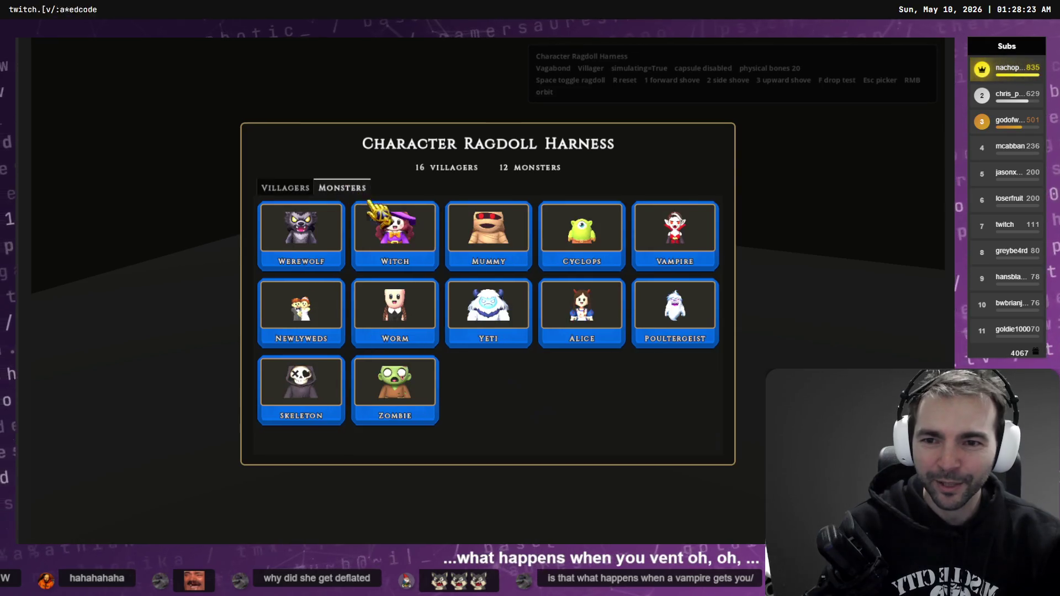
pyautogui.click(666, 259)
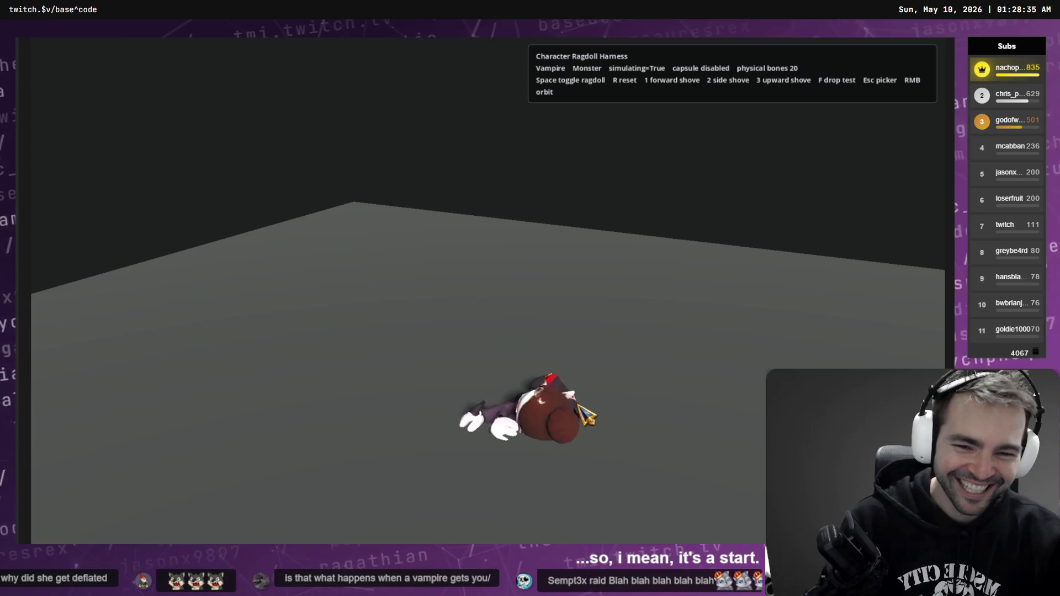
pyautogui.press('r')
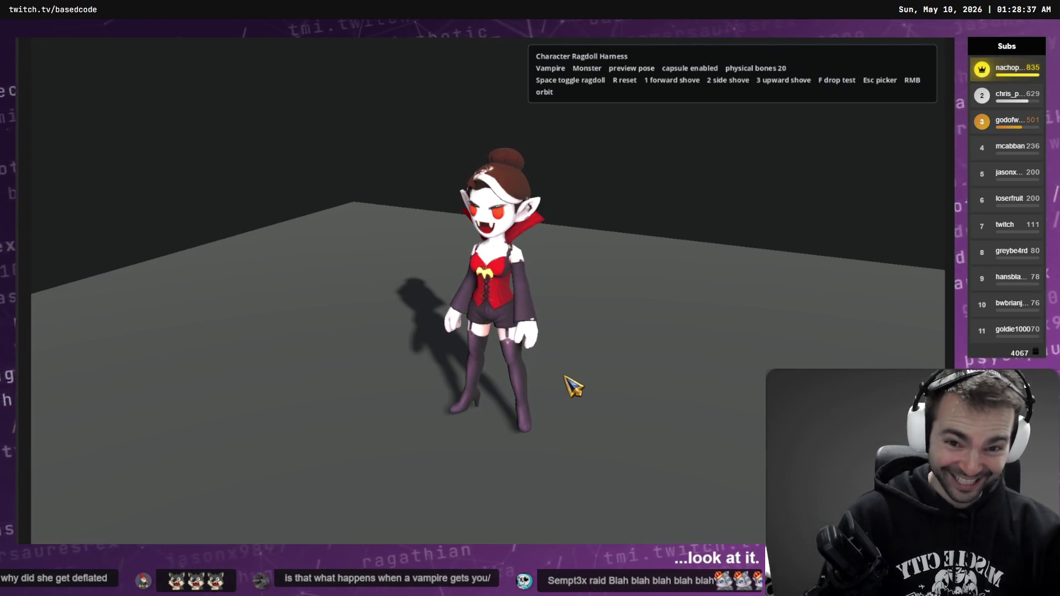
# Reopen the picker and load the Worm from the Monsters tab
pyautogui.press('Escape')
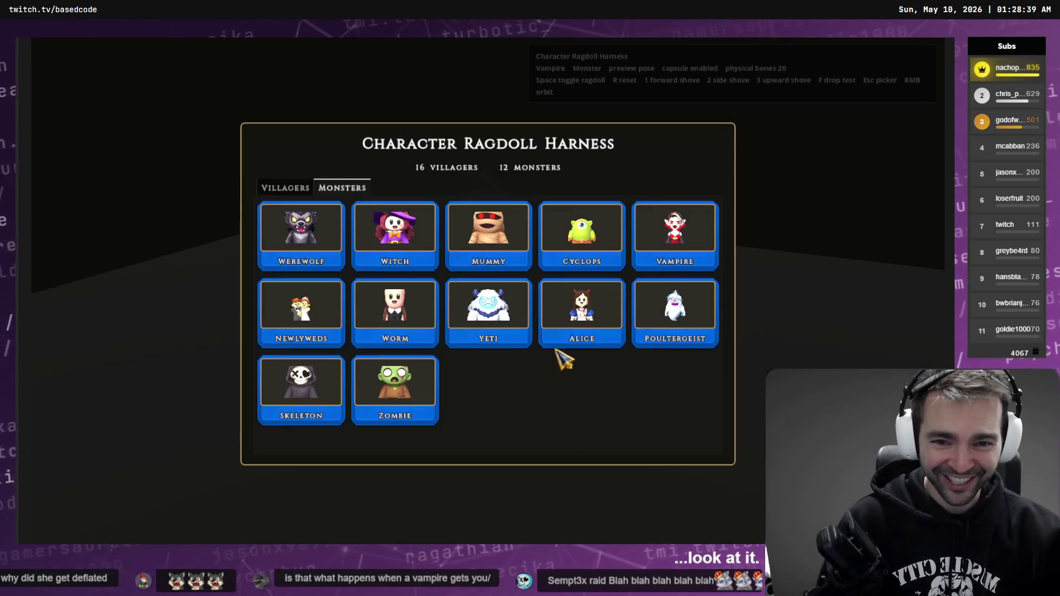
pyautogui.click(292, 189)
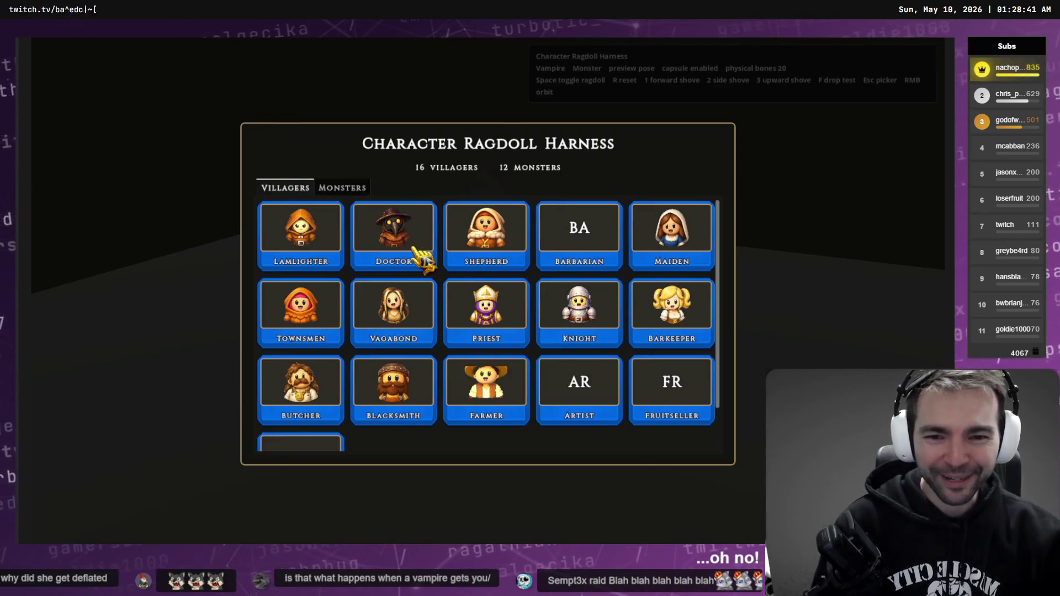
pyautogui.scroll(-1, 431, 279)
pyautogui.scroll(1, 448, 296)
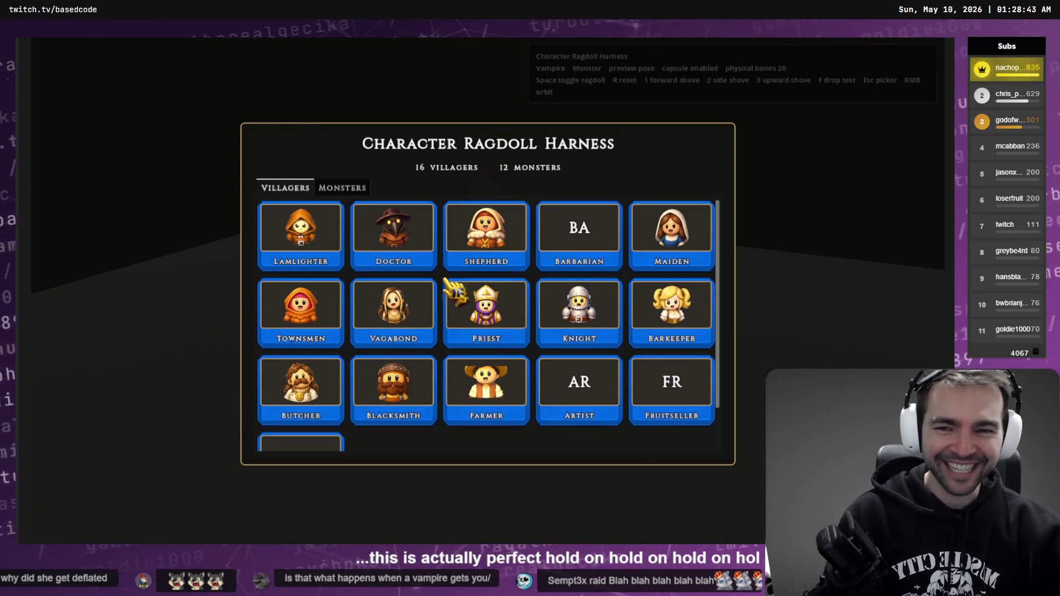
pyautogui.click(362, 190)
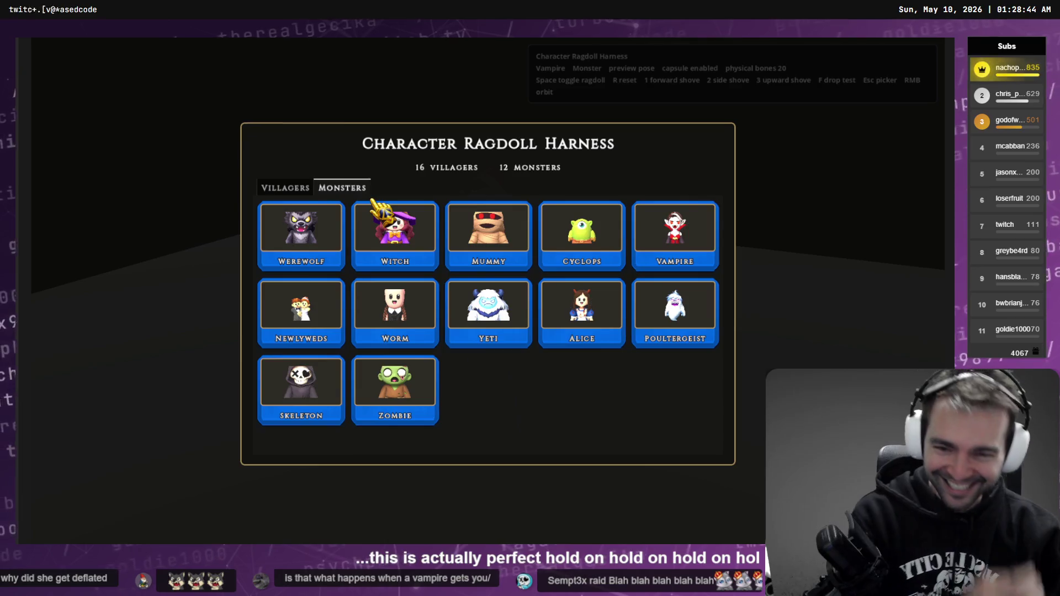
pyautogui.click(403, 313)
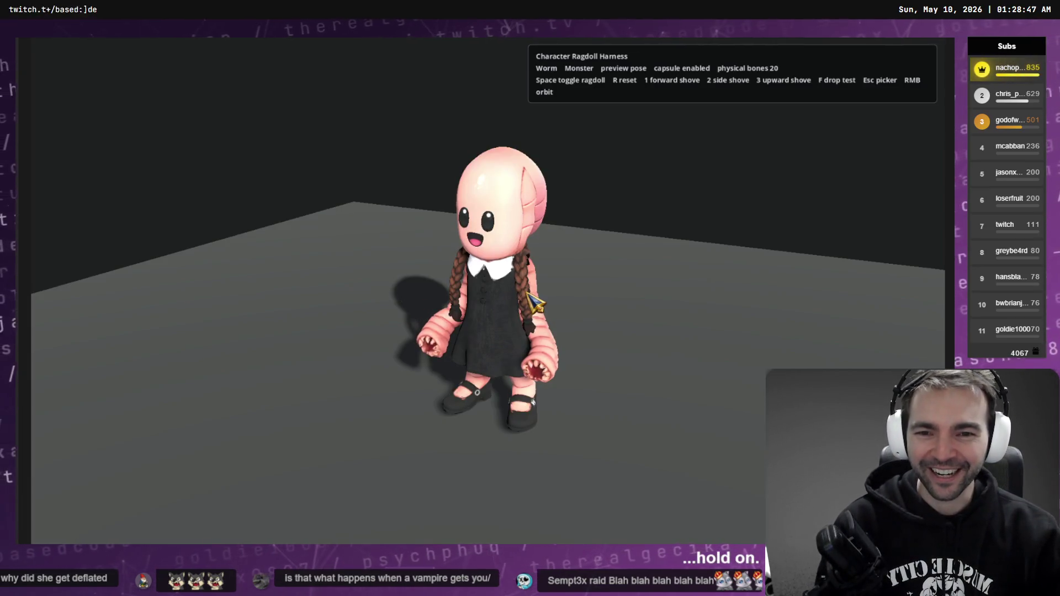
# Drop the Worm as a ragdoll and reset it six times, ending in its standing preview pose
pyautogui.press('space')
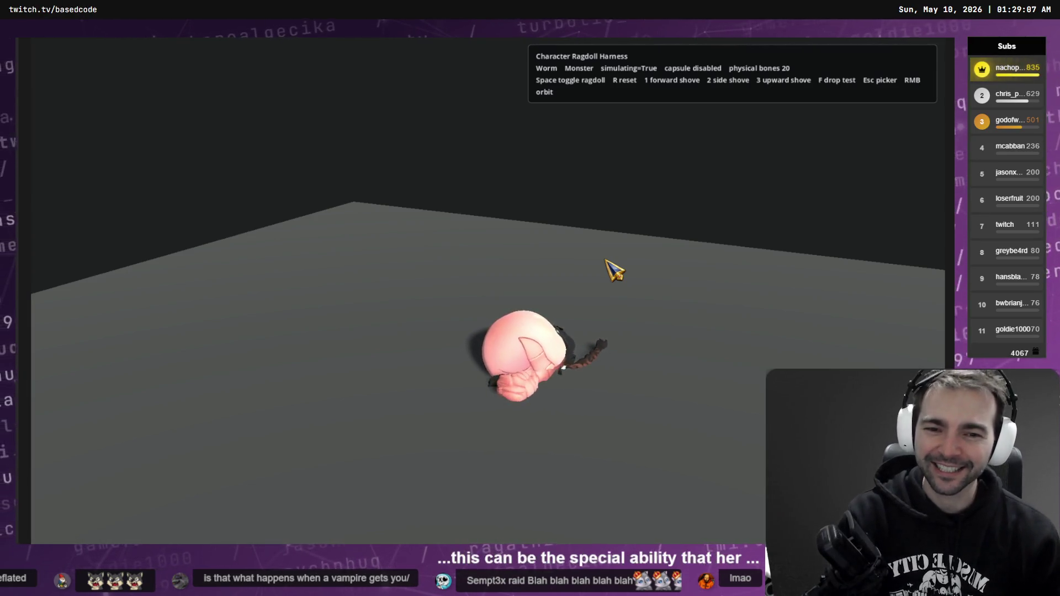
pyautogui.press('r')
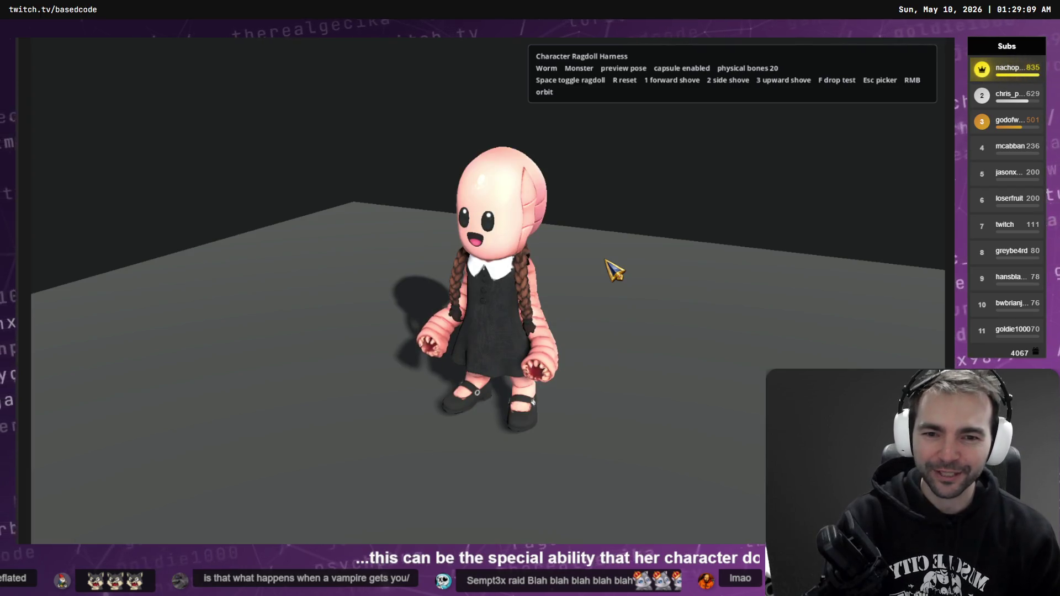
pyautogui.press('space')
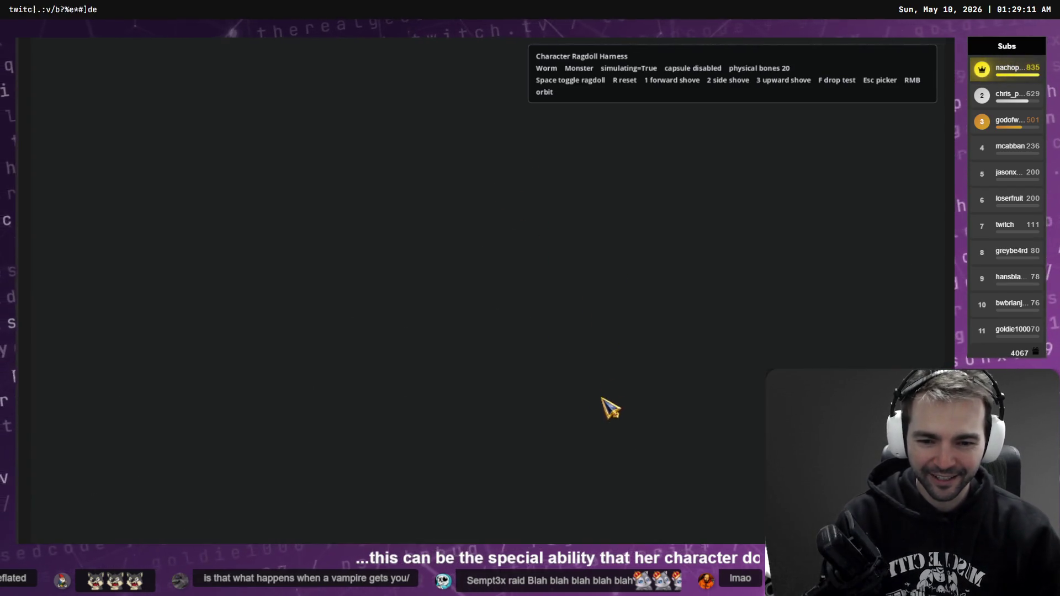
pyautogui.press('r')
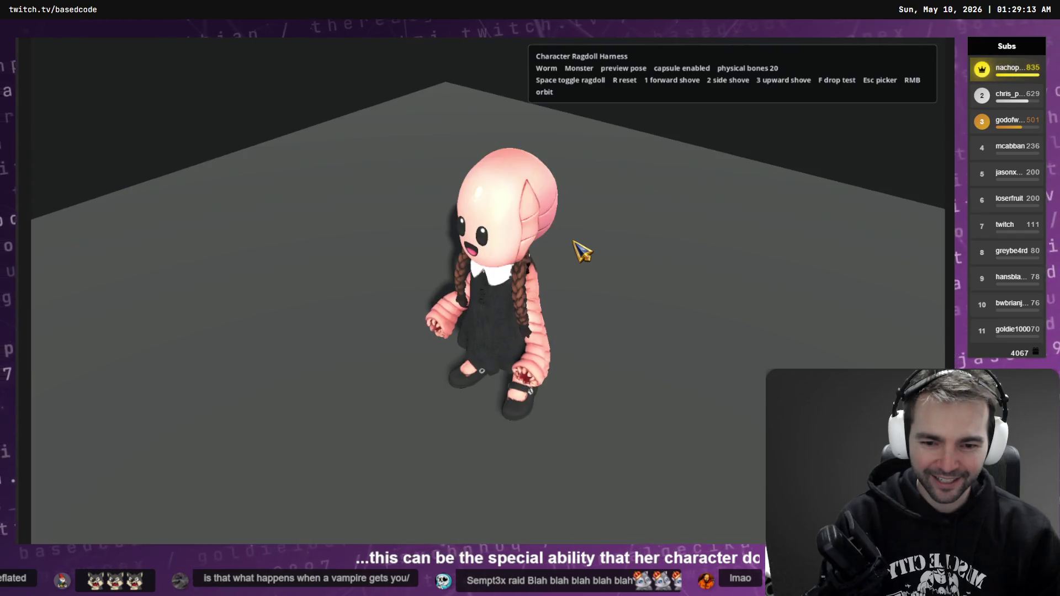
pyautogui.press('space')
pyautogui.press('r')
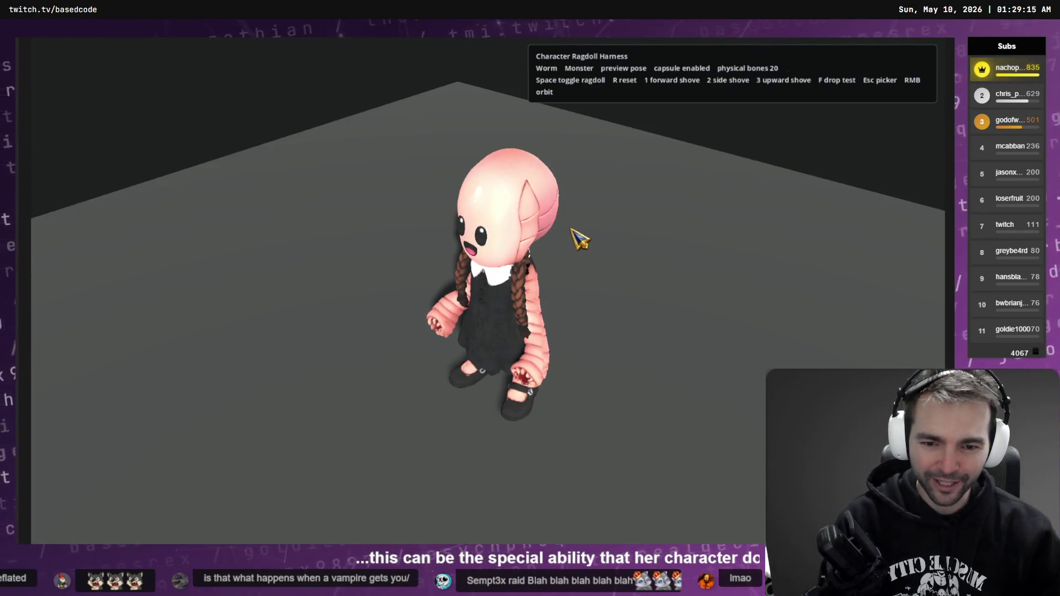
pyautogui.press('space')
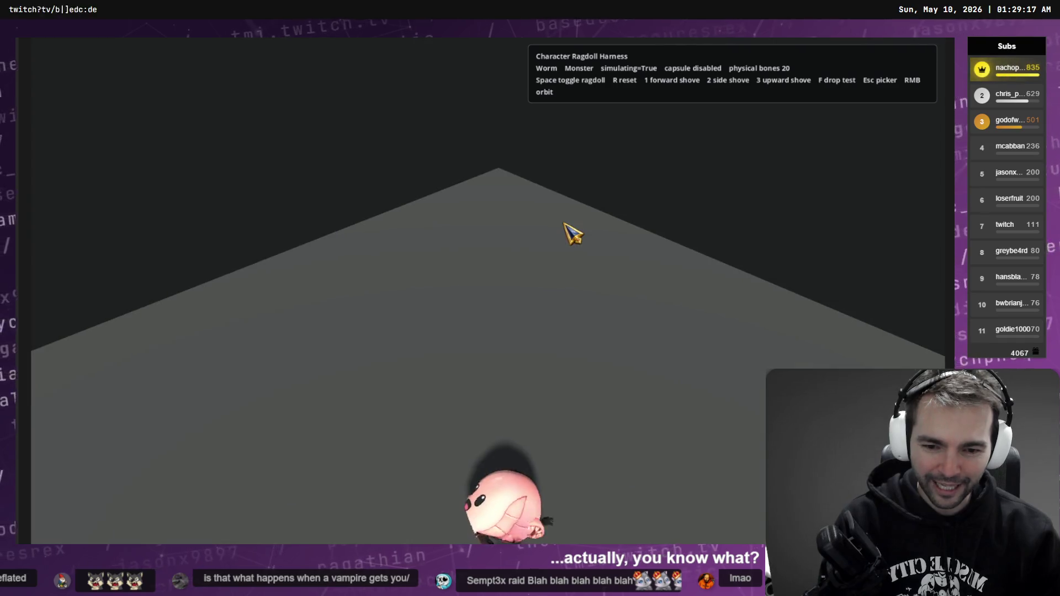
pyautogui.press('r')
pyautogui.press('space')
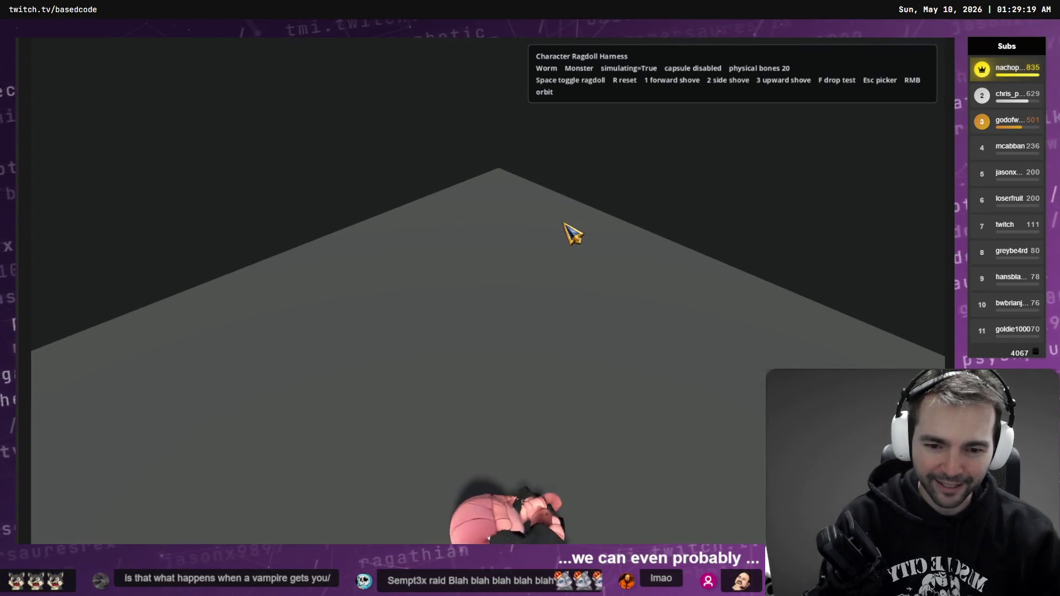
pyautogui.press('r')
pyautogui.press('space')
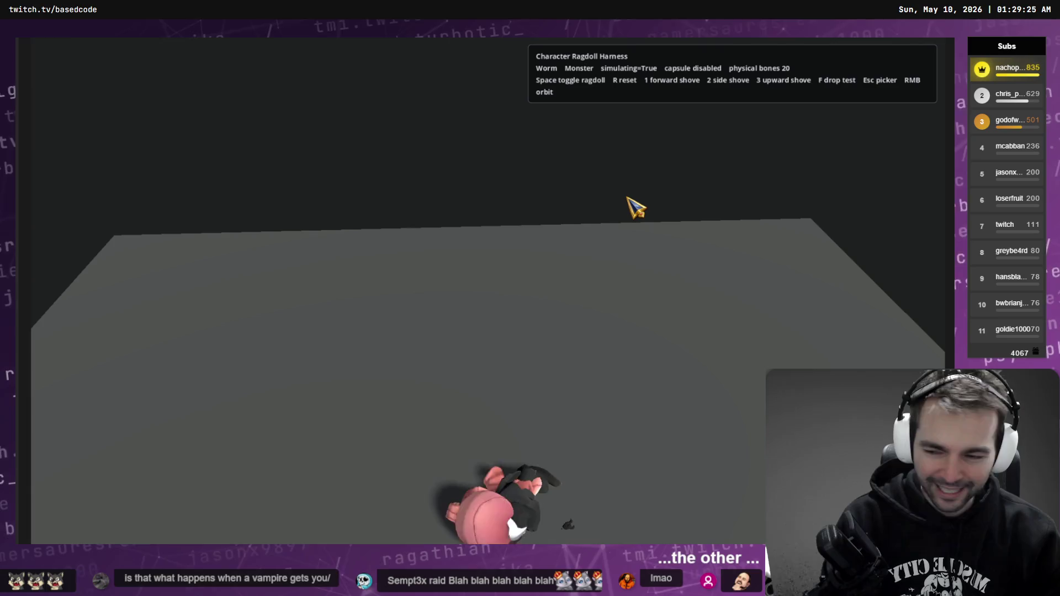
pyautogui.press('r')
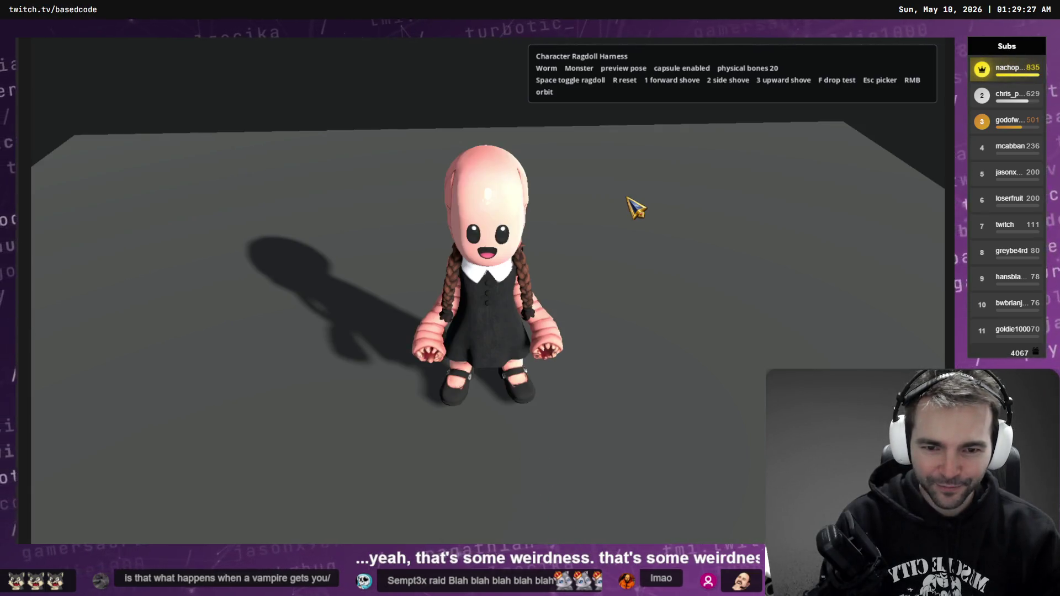